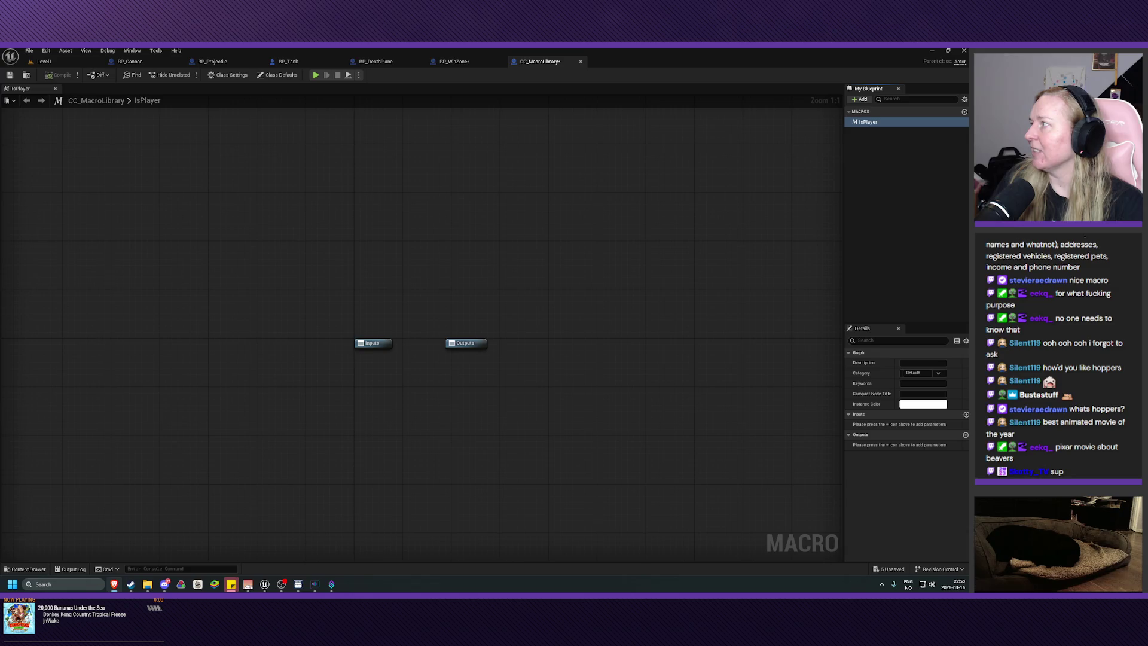
Open the Brave browser over the editor and search Google for 'hoppers'
{"action": "key", "text": "super+1"}
{"action": "type", "text": "hoppers"}
{"action": "key", "text": "Return"}
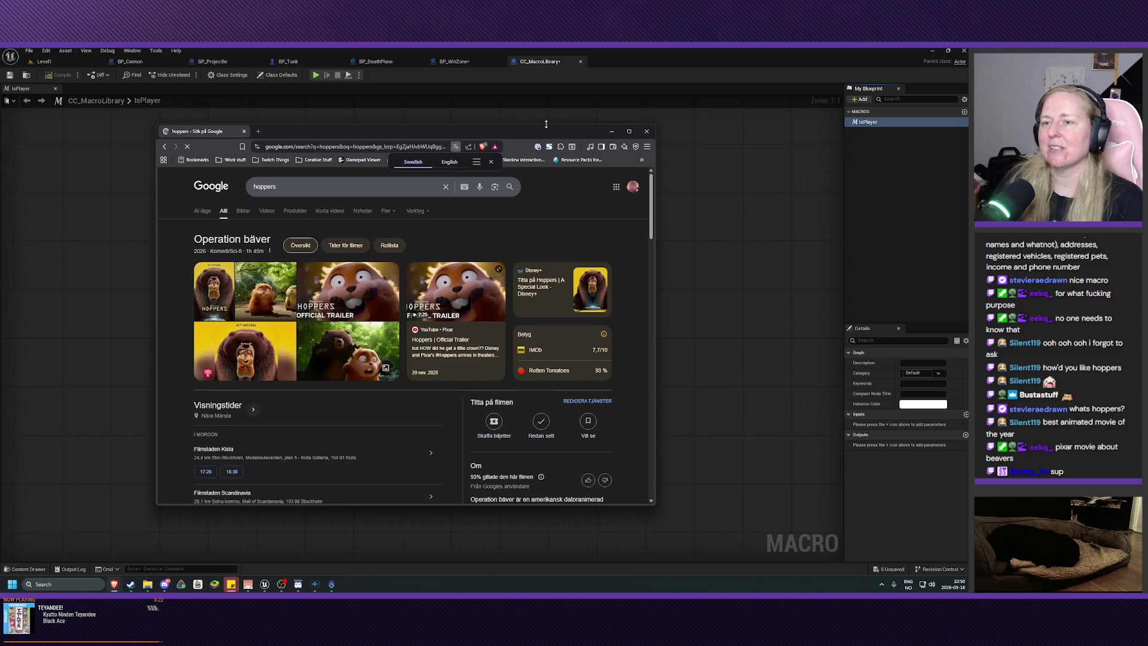
Maximize the browser and preview the first Hoppers movie image from IMDb
{"action": "left_click", "coordinate": [629, 131]}
{"action": "left_click", "coordinate": [112, 214]}
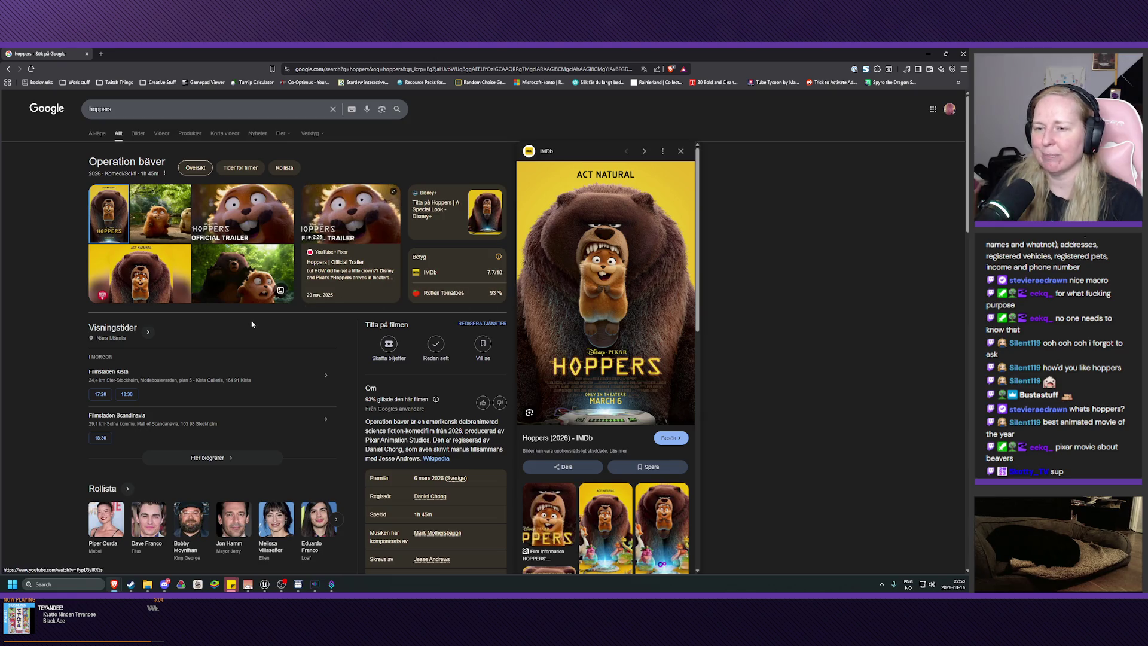
{"action": "scroll", "coordinate": [178, 357], "scroll_direction": "down", "scroll_amount": 4}
{"action": "scroll", "coordinate": [178, 358], "scroll_direction": "up", "scroll_amount": 4}
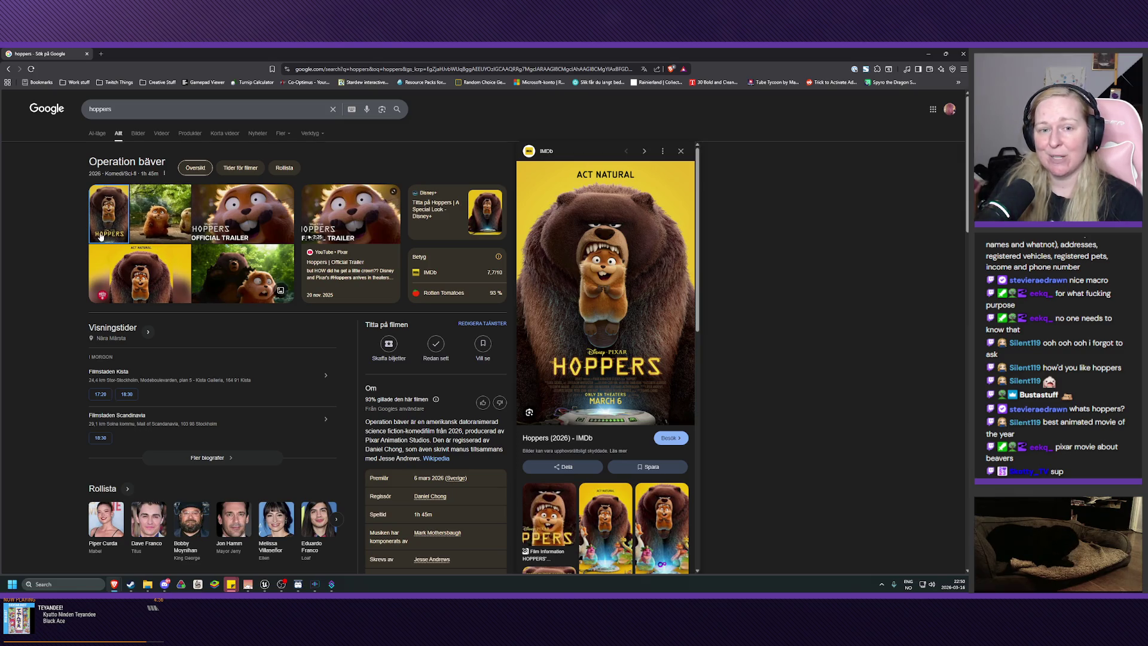
Extend the search query to 'hoppers popcorn bucket'
{"action": "left_click", "coordinate": [134, 112]}
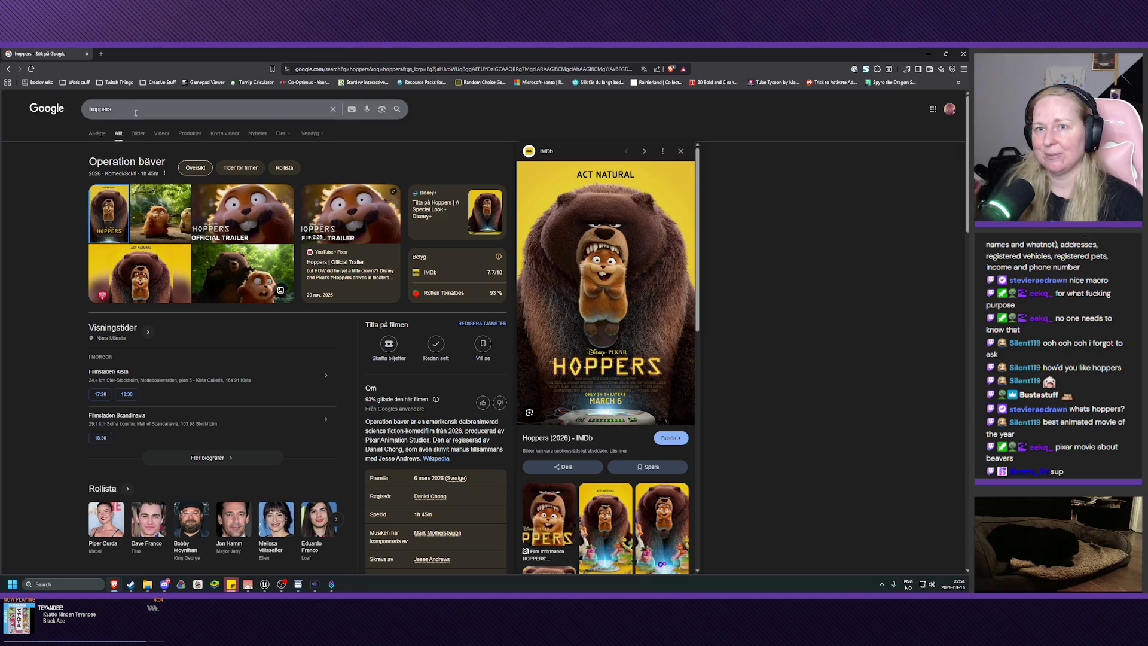
{"action": "type", "text": "popcorn bucket"}
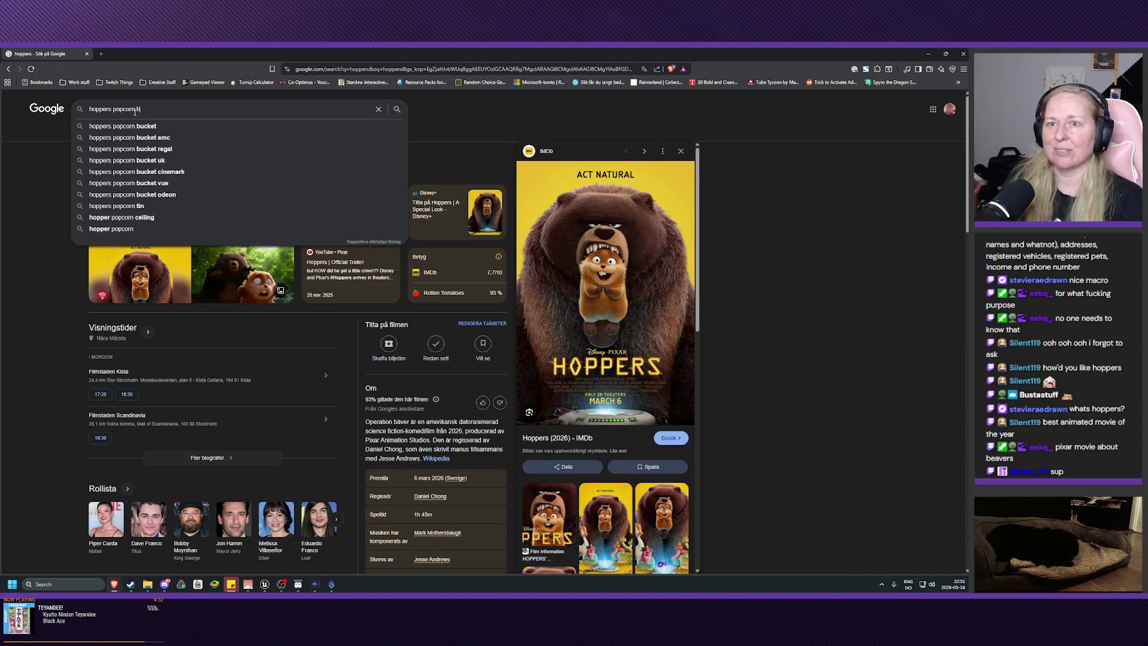
{"action": "key", "text": "Return"}
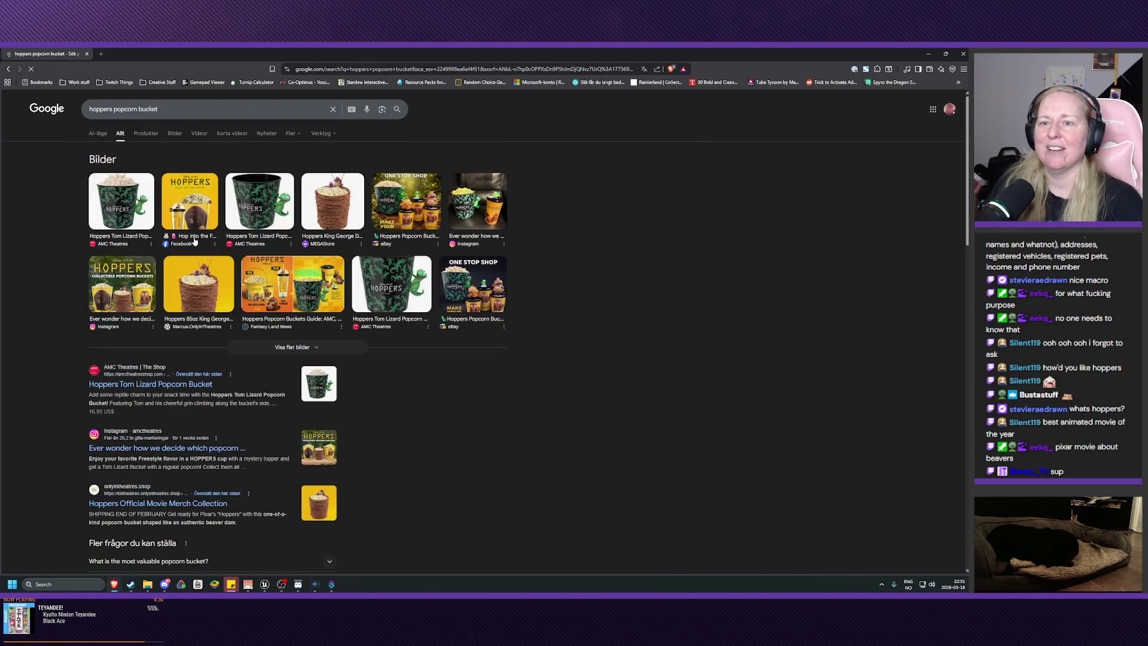
View the King George beaver bucket and Marcus Theaters popcorn bucket images
{"action": "left_click", "coordinate": [198, 286]}
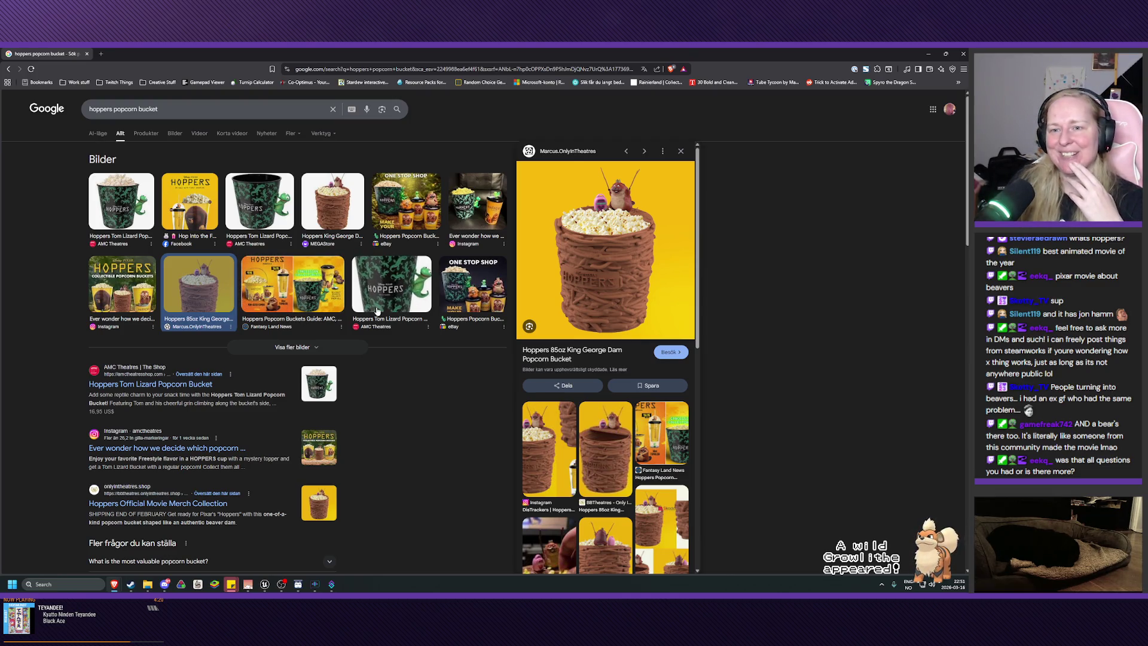
{"action": "scroll", "coordinate": [376, 311], "scroll_direction": "down", "scroll_amount": 2}
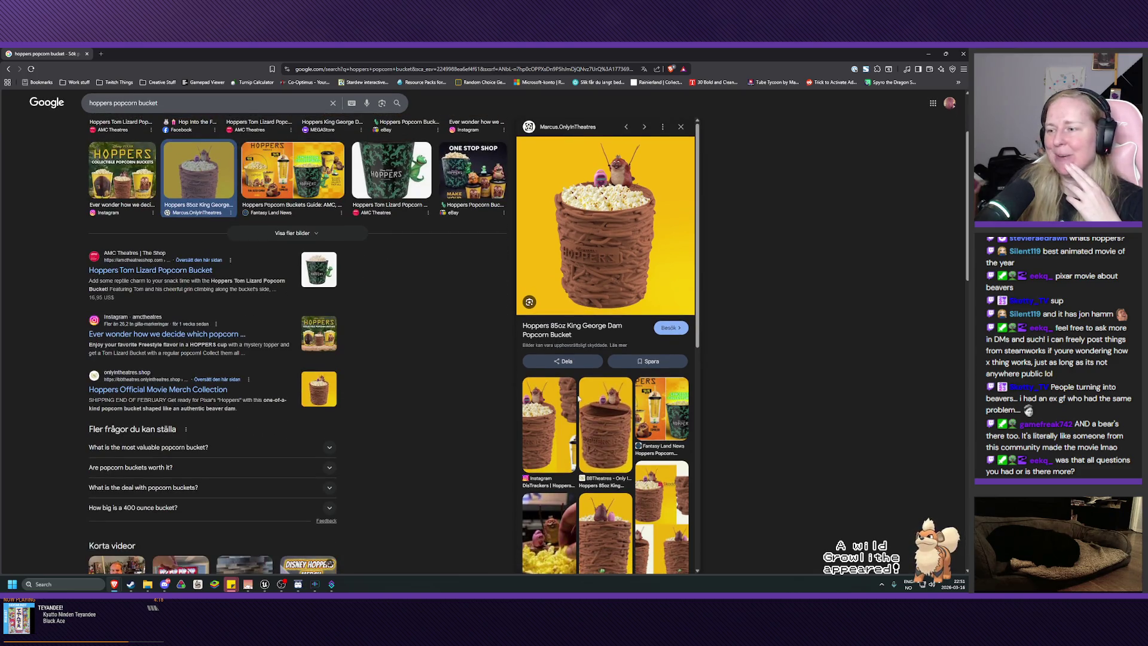
{"action": "scroll", "coordinate": [596, 518], "scroll_direction": "down", "scroll_amount": 1}
{"action": "left_click", "coordinate": [595, 518]}
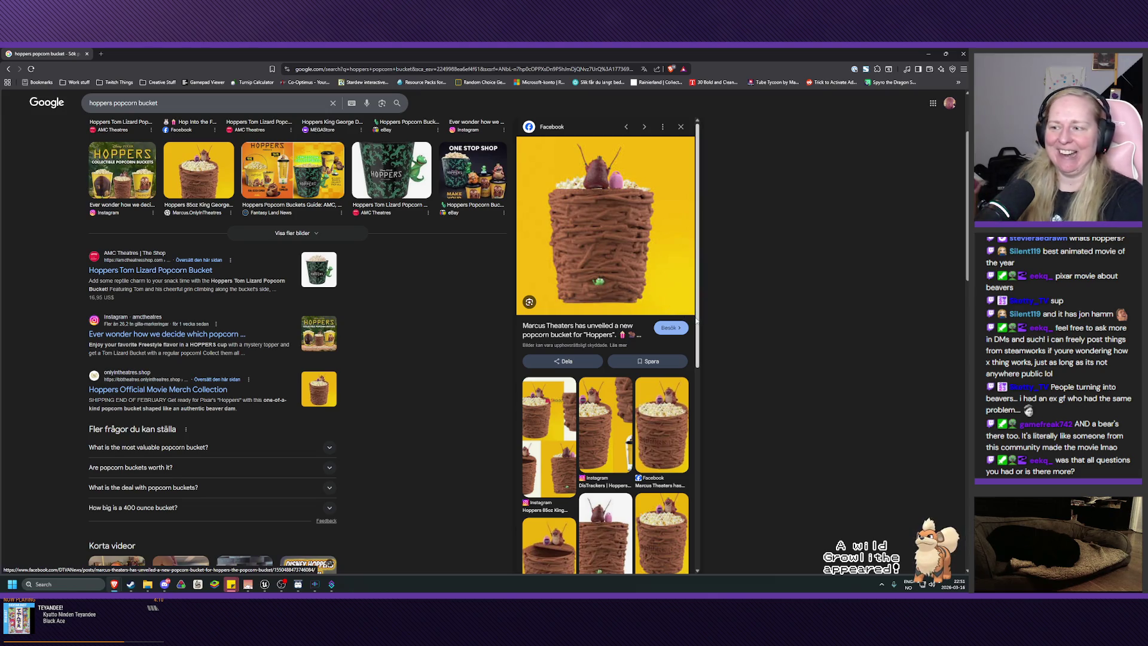
{"action": "scroll", "coordinate": [678, 408], "scroll_direction": "down", "scroll_amount": 1}
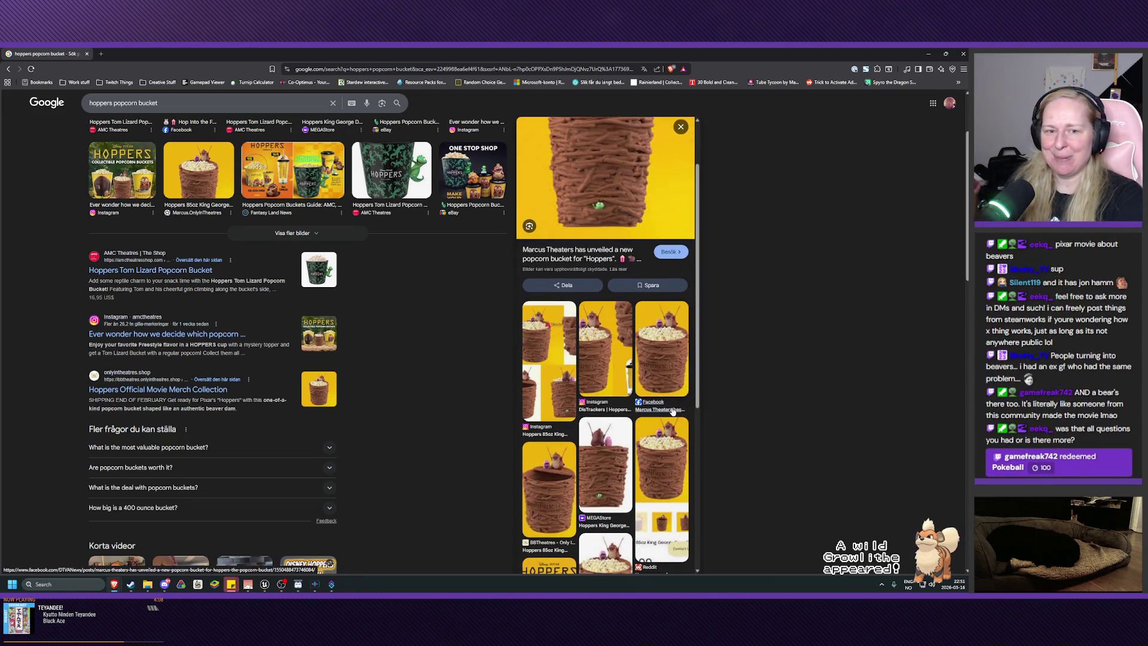
{"action": "scroll", "coordinate": [674, 410], "scroll_direction": "up", "scroll_amount": 1}
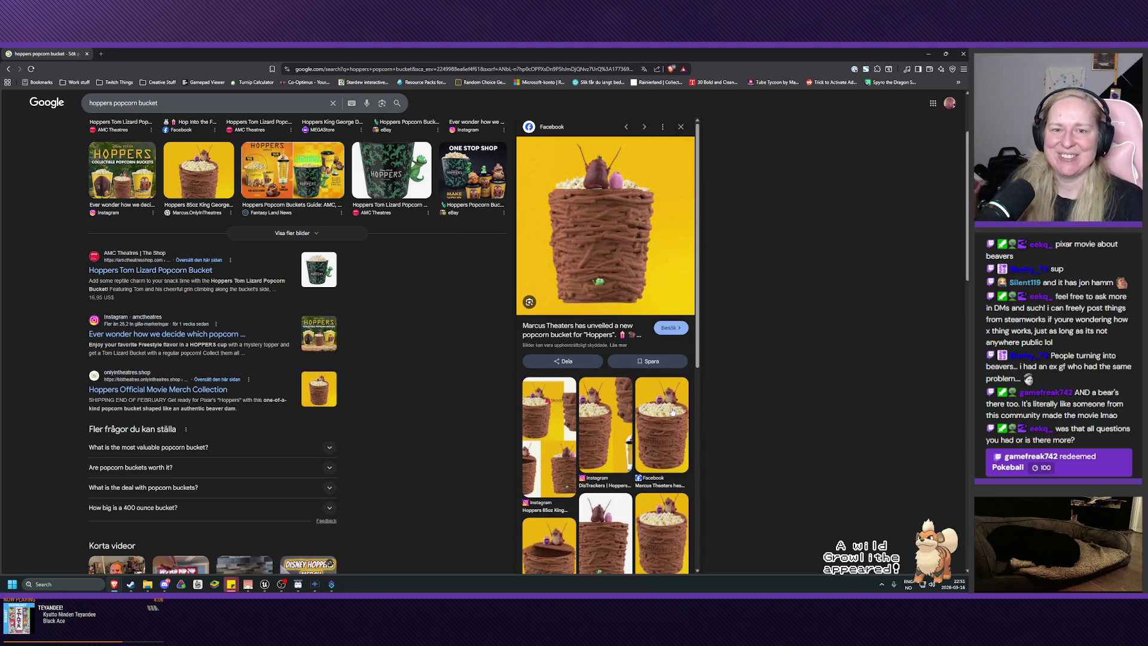
{"action": "left_click", "coordinate": [654, 446]}
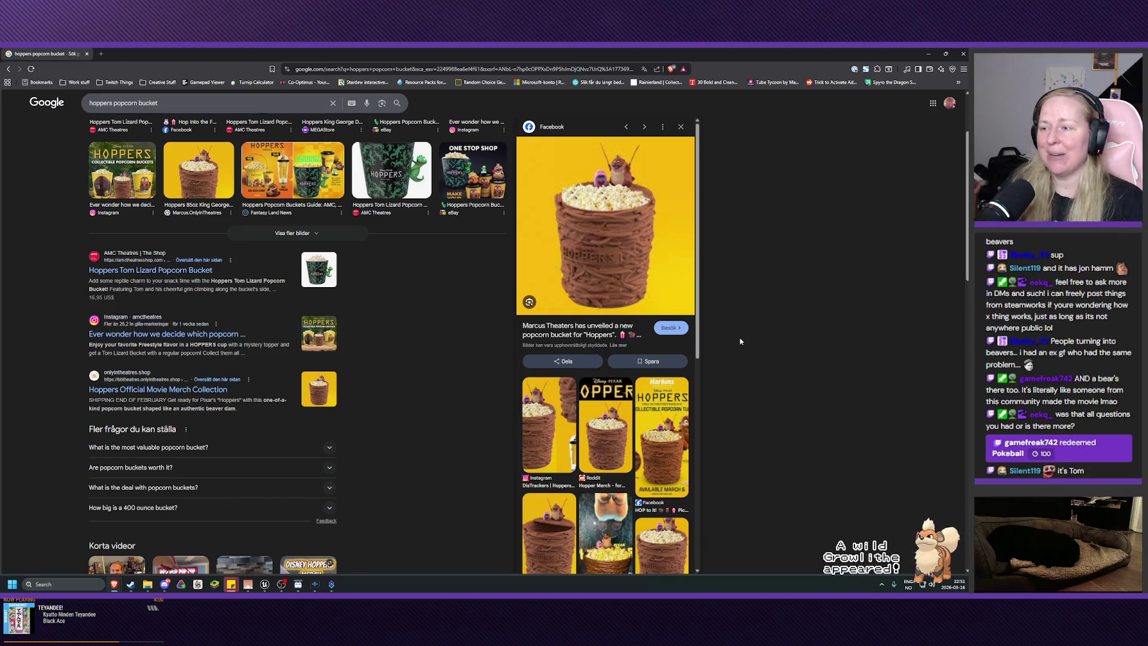
Look at the Reddit merch, beaver and lizard bucket images, then close the browser
{"action": "left_click", "coordinate": [610, 433]}
{"action": "scroll", "coordinate": [610, 433], "scroll_direction": "down", "scroll_amount": 5}
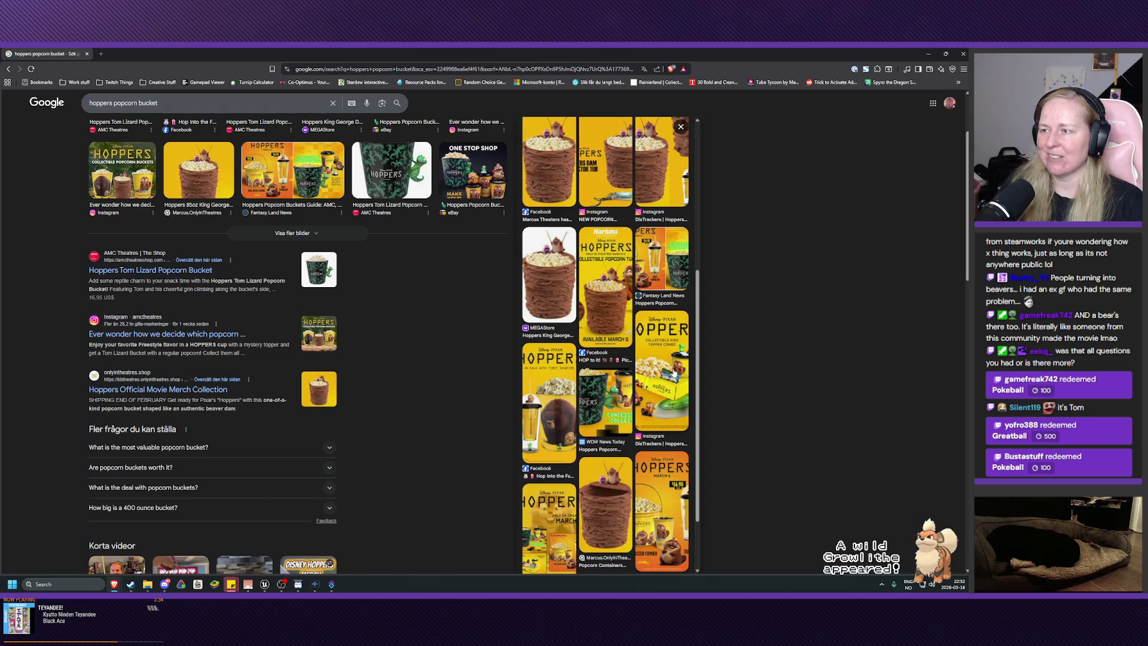
{"action": "left_click", "coordinate": [605, 502]}
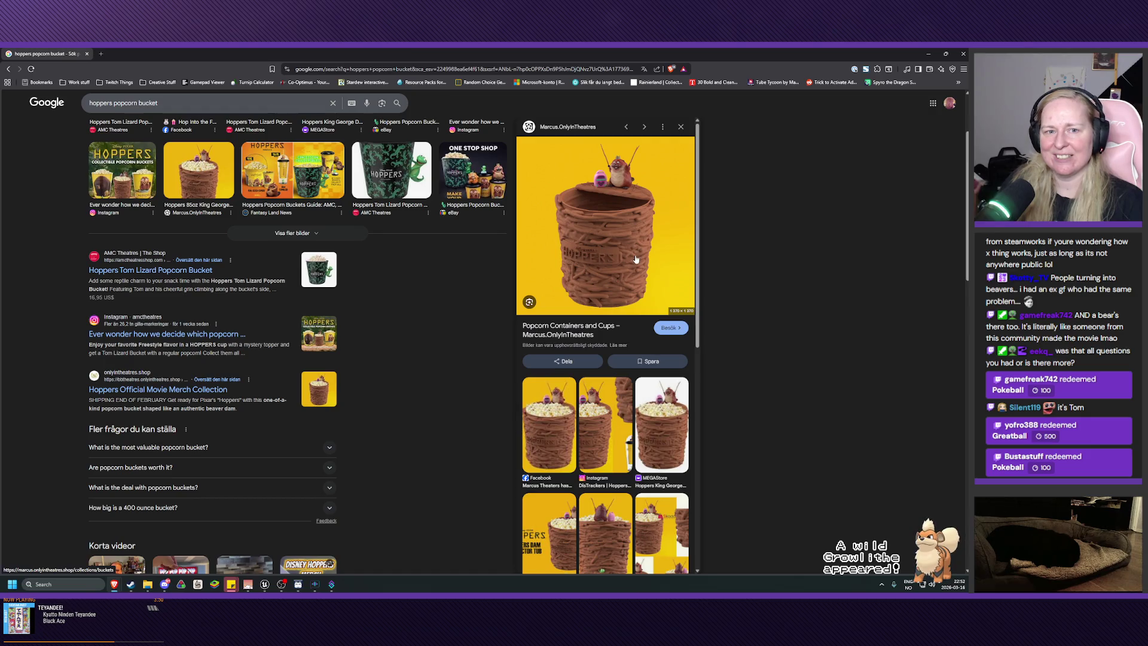
{"action": "scroll", "coordinate": [633, 398], "scroll_direction": "down", "scroll_amount": 1}
{"action": "scroll", "coordinate": [633, 398], "scroll_direction": "down", "scroll_amount": 5}
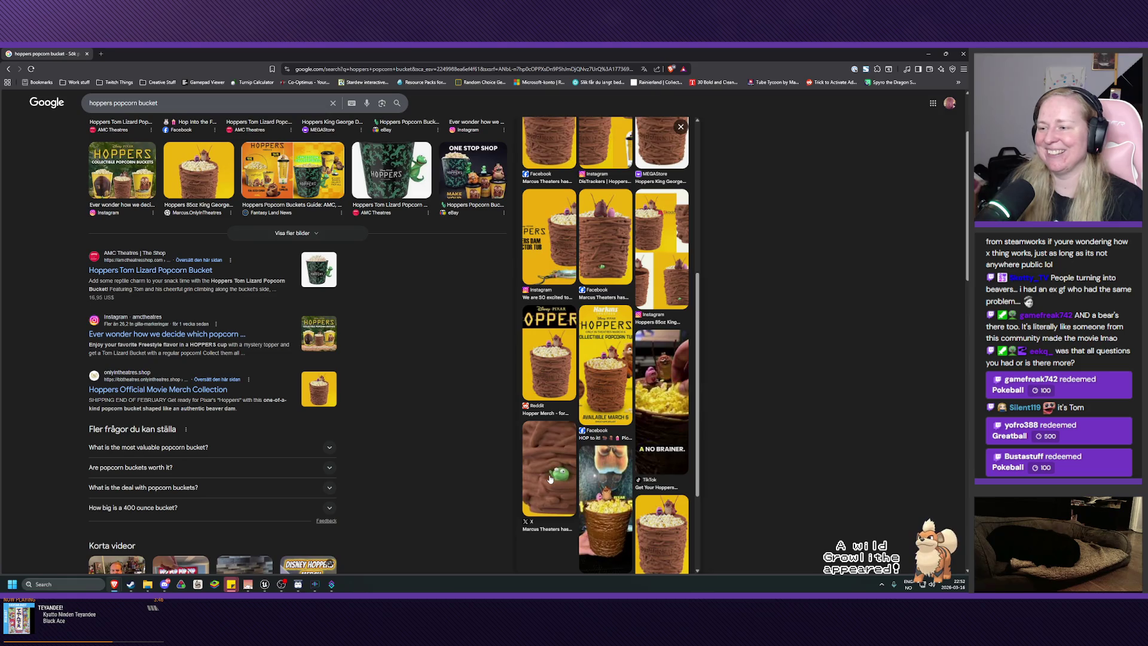
{"action": "left_click", "coordinate": [550, 479]}
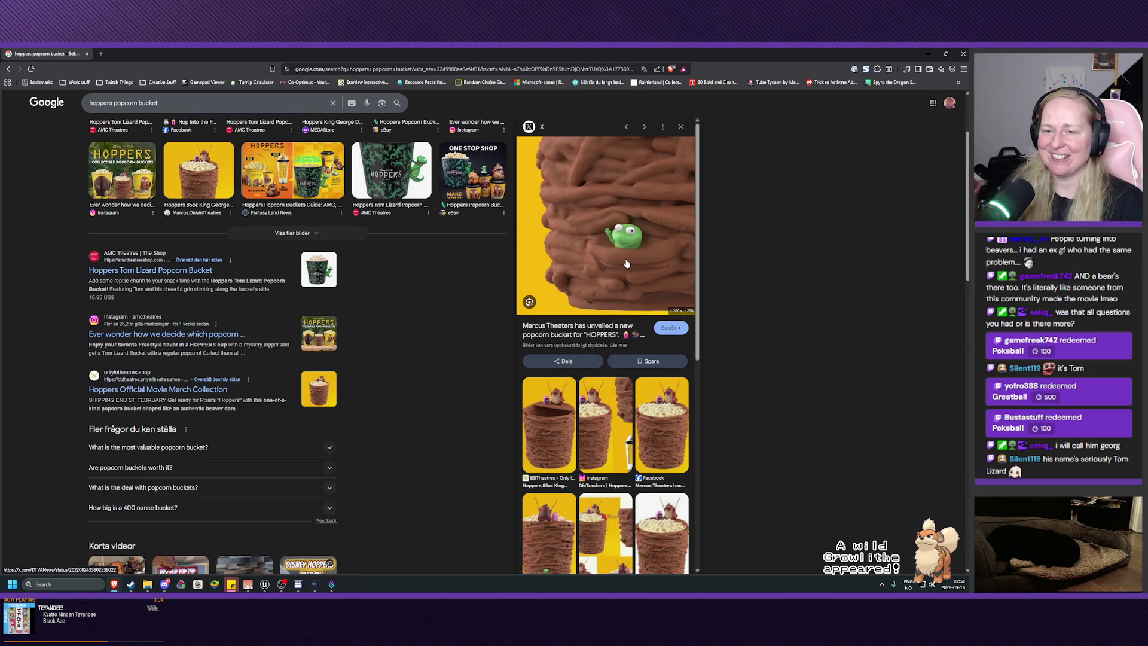
{"action": "scroll", "coordinate": [396, 385], "scroll_direction": "up", "scroll_amount": 2}
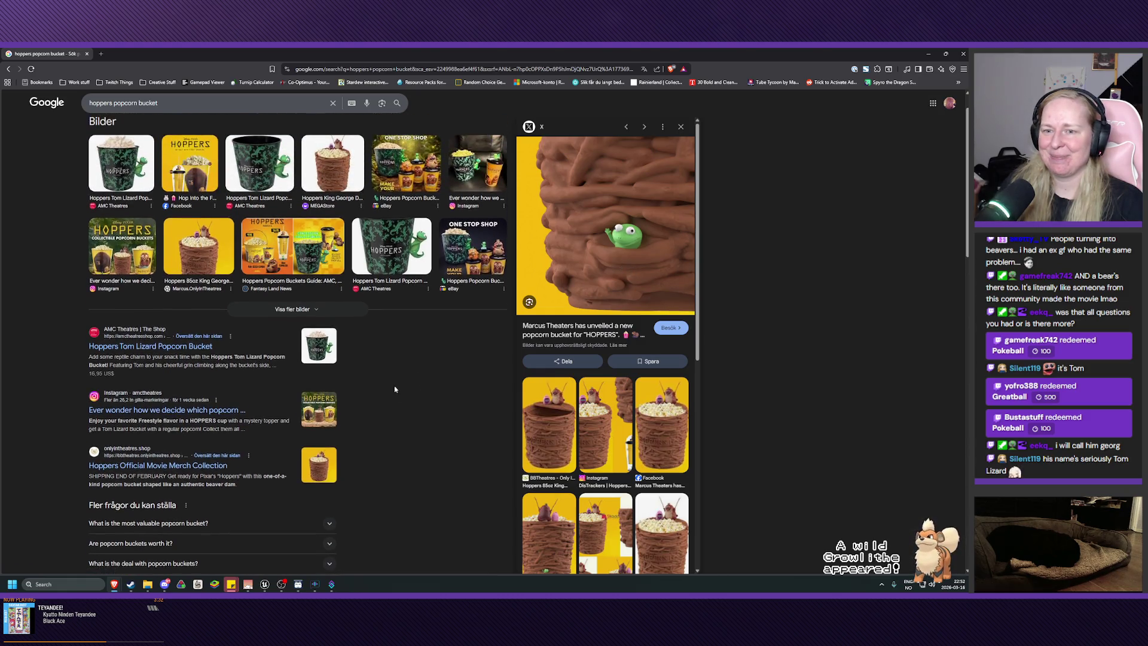
{"action": "scroll", "coordinate": [395, 385], "scroll_direction": "up", "scroll_amount": 1}
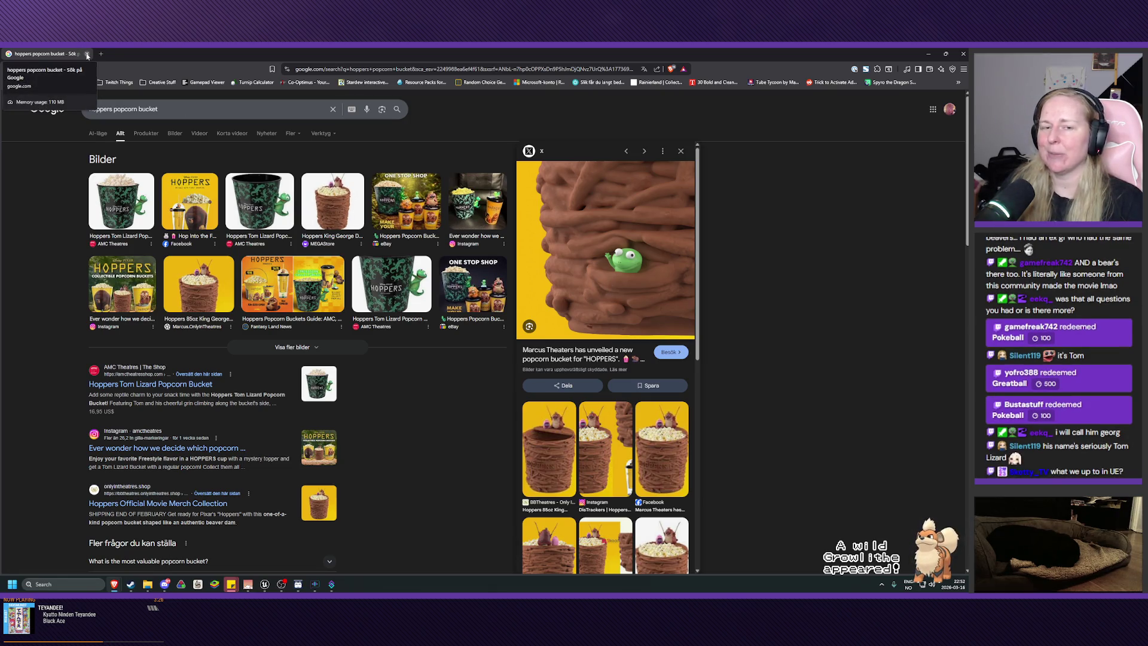
{"action": "left_click", "coordinate": [87, 54]}
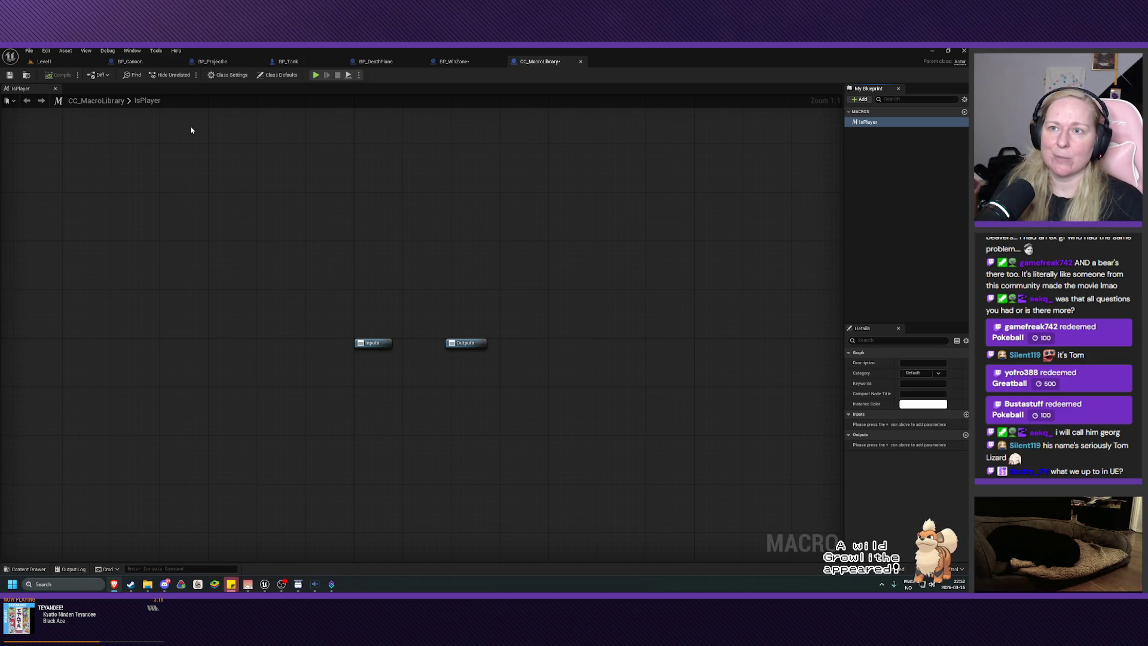
Compare the IsPlayer macro with BP_WinZone's graph, ending on BP_WinZone's EventGraph
{"action": "left_click", "coordinate": [455, 61]}
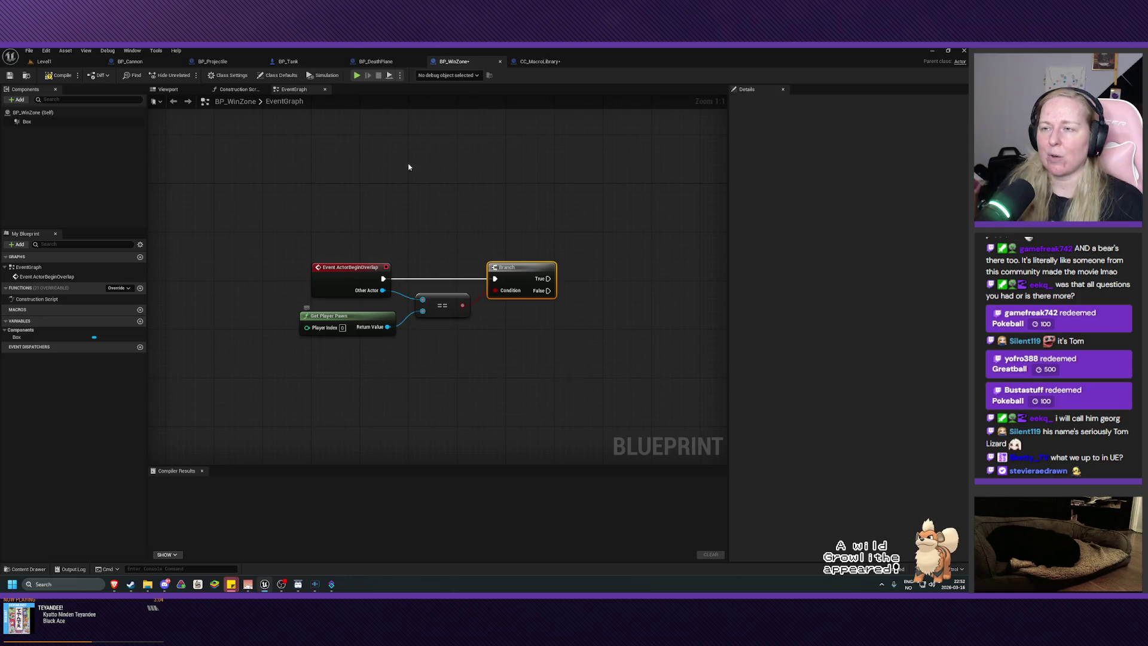
{"action": "left_click", "coordinate": [538, 61]}
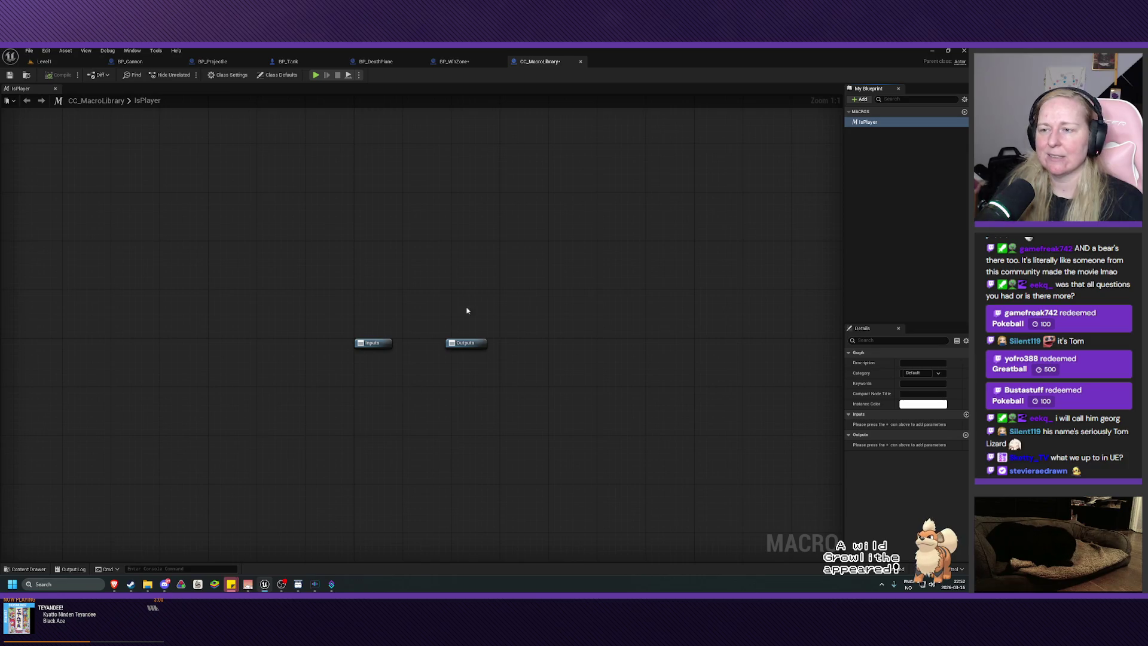
{"action": "left_click", "coordinate": [454, 62]}
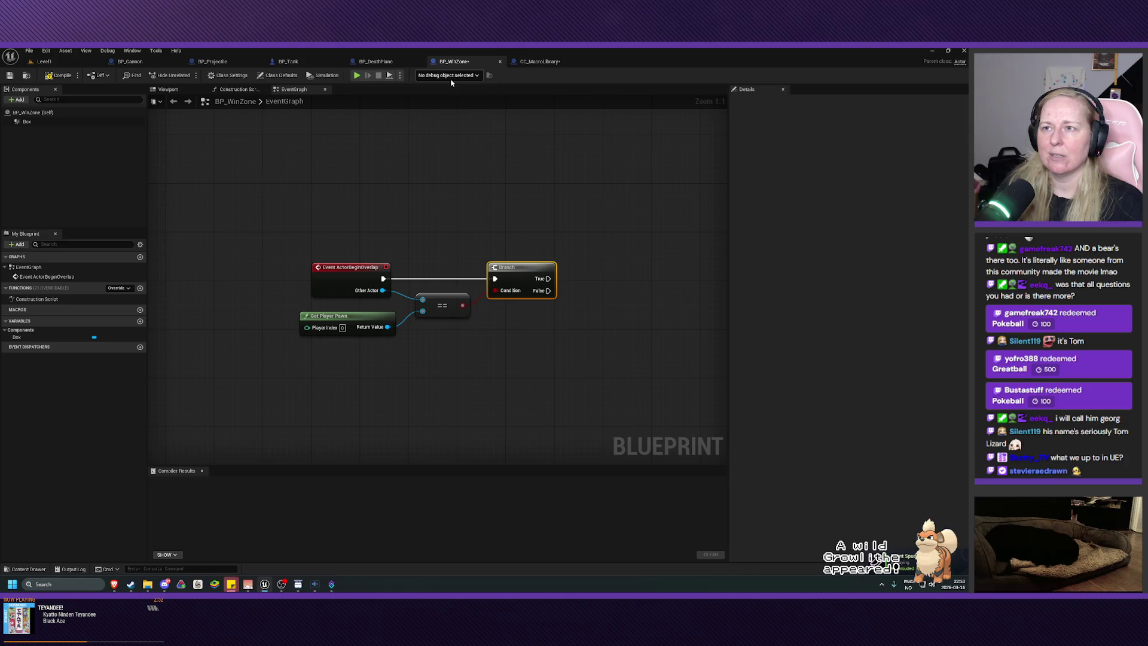
{"action": "left_click", "coordinate": [542, 61]}
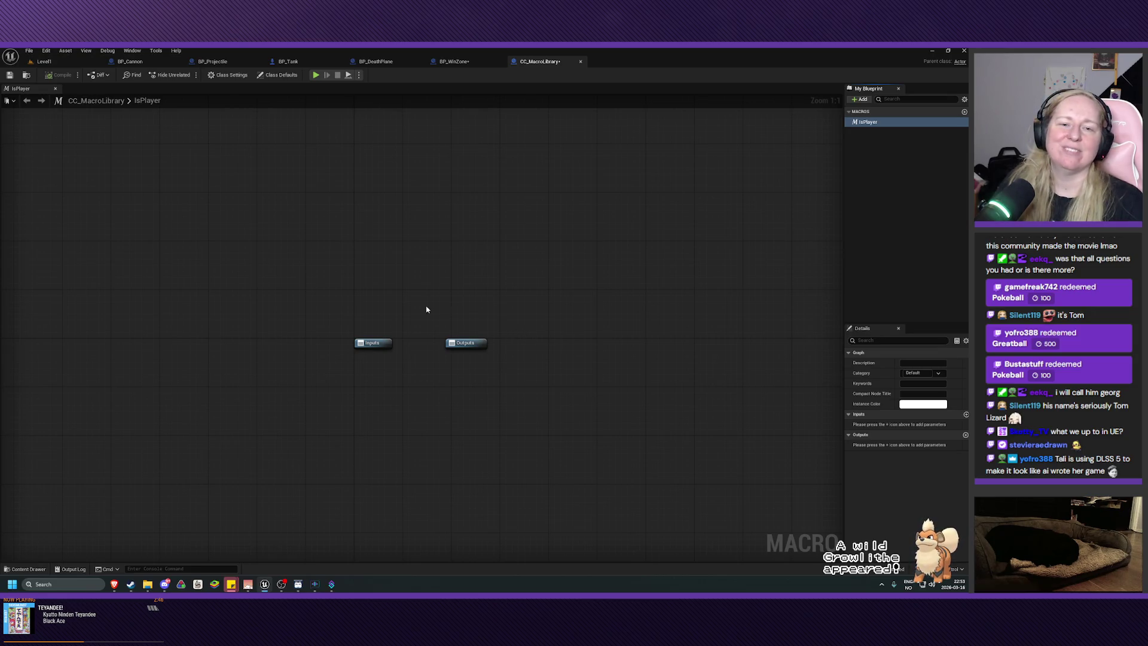
{"action": "left_click", "coordinate": [472, 61]}
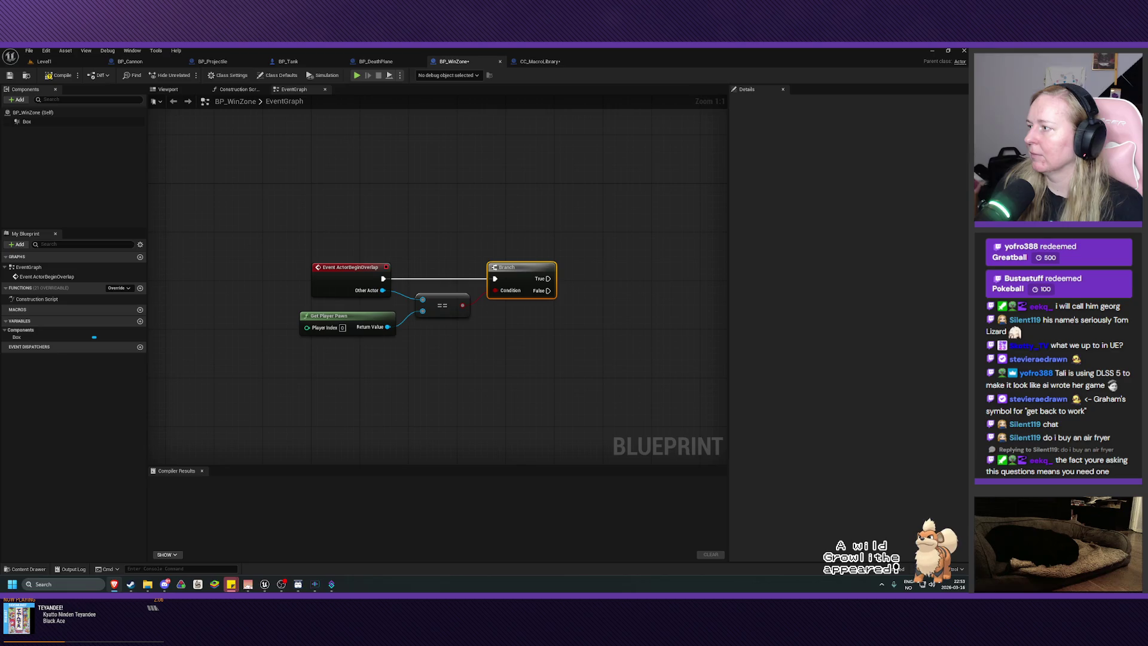
Add two input and two output parameters to the CC_MacroLibrary IsPlayer macro
{"action": "left_click", "coordinate": [538, 62]}
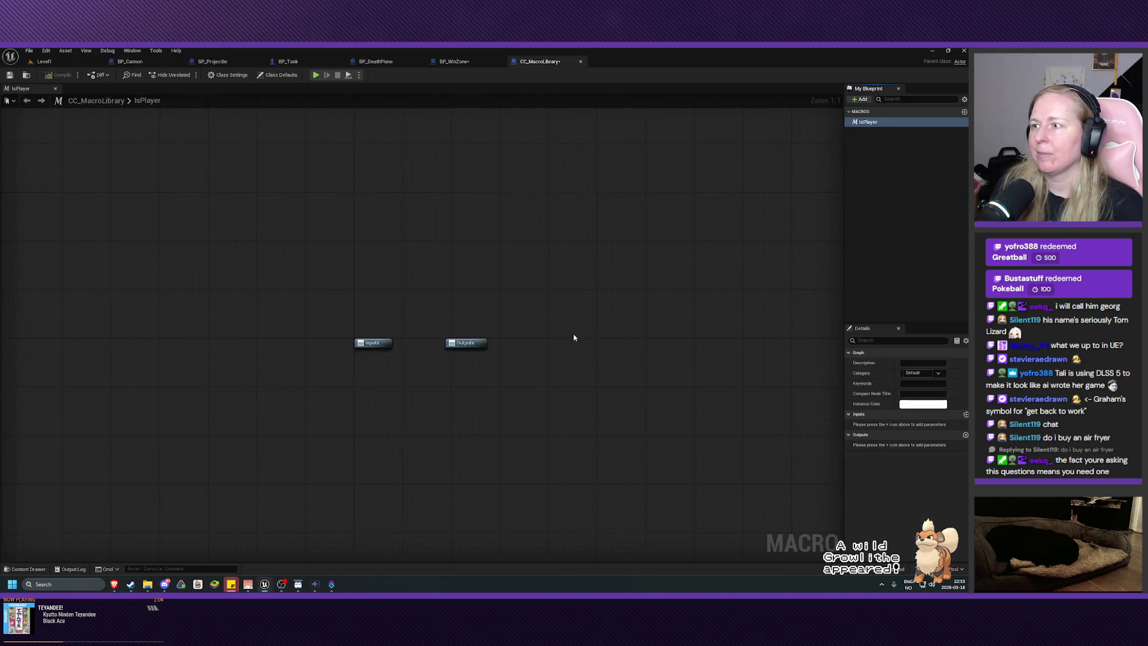
{"action": "left_click", "coordinate": [372, 343]}
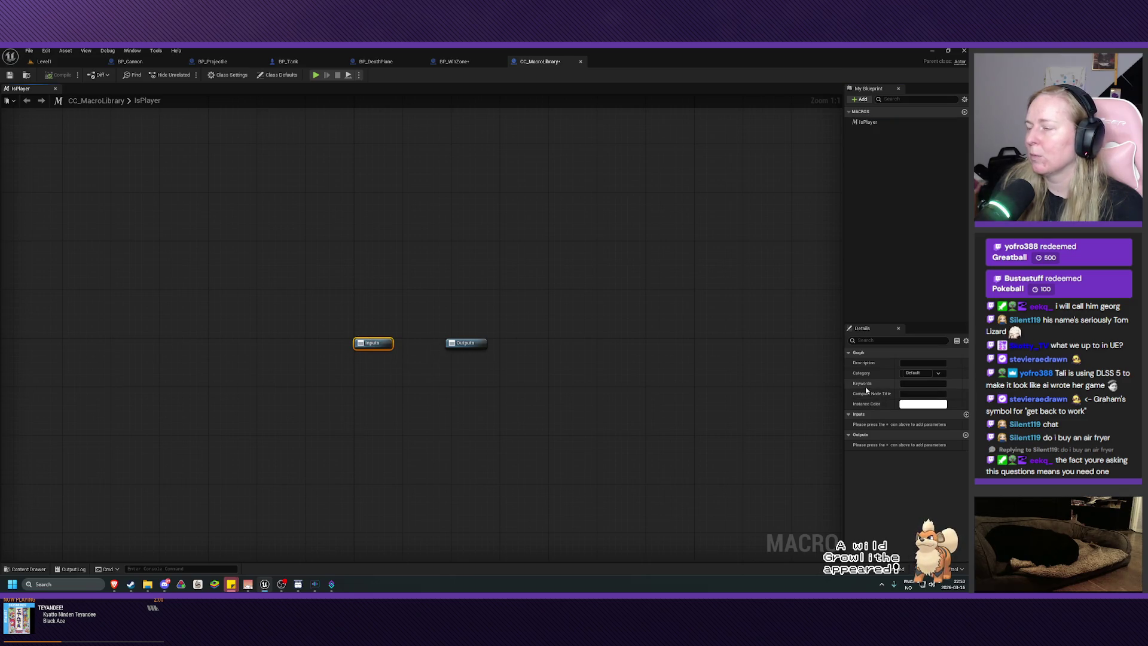
{"action": "left_click", "coordinate": [965, 413]}
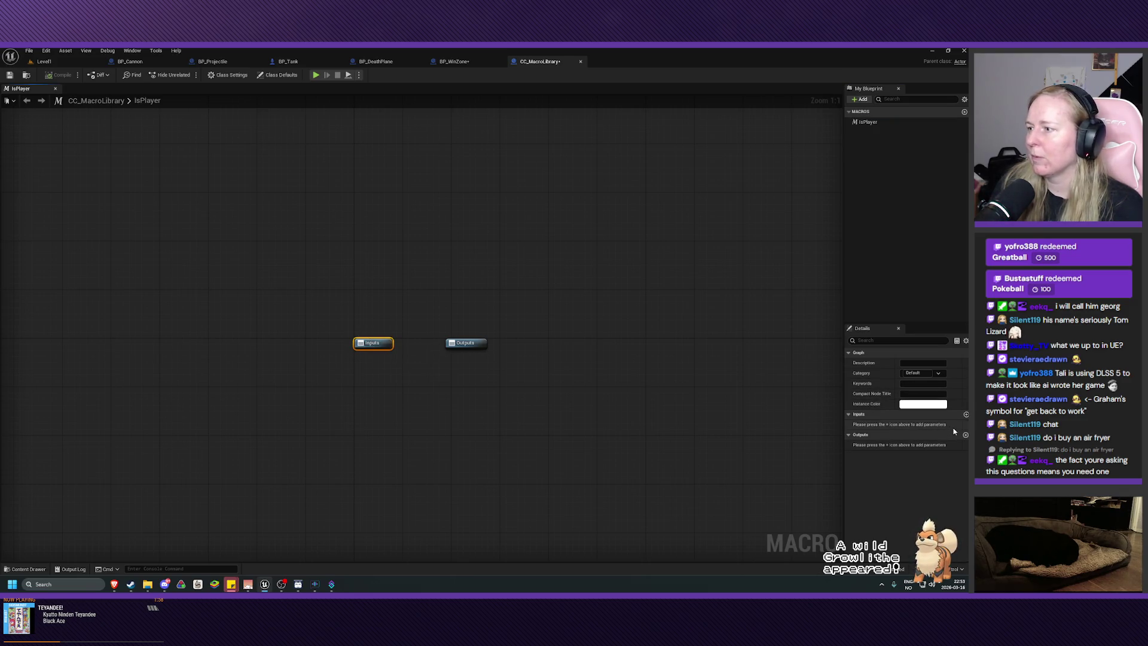
{"action": "left_click", "coordinate": [966, 414]}
{"action": "left_click", "coordinate": [966, 446]}
{"action": "left_click", "coordinate": [966, 445]}
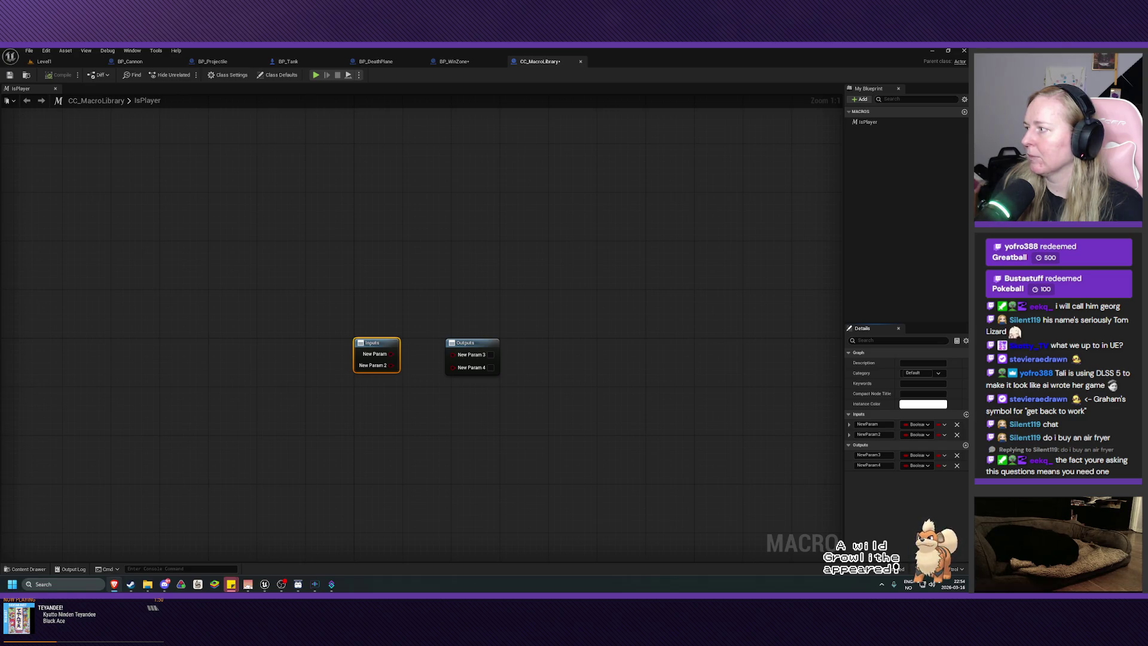
{"action": "left_click", "coordinate": [917, 425]}
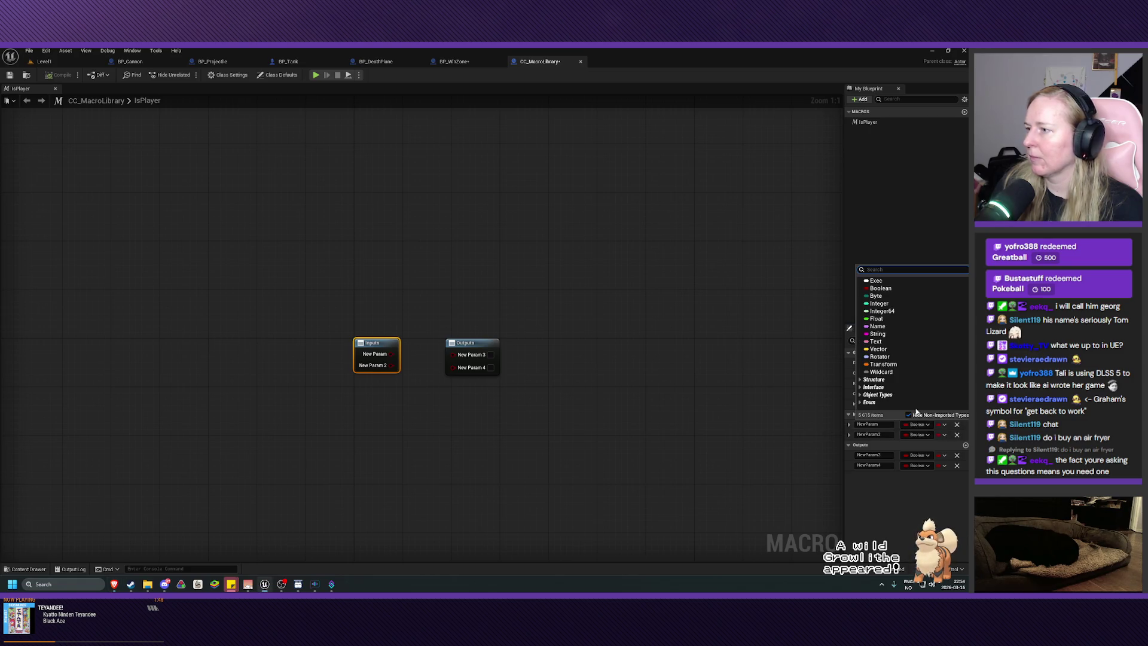
Set NewParam, NewParam3 and NewParam4 to Exec pin type
{"action": "left_click", "coordinate": [879, 282]}
{"action": "left_click", "coordinate": [917, 455]}
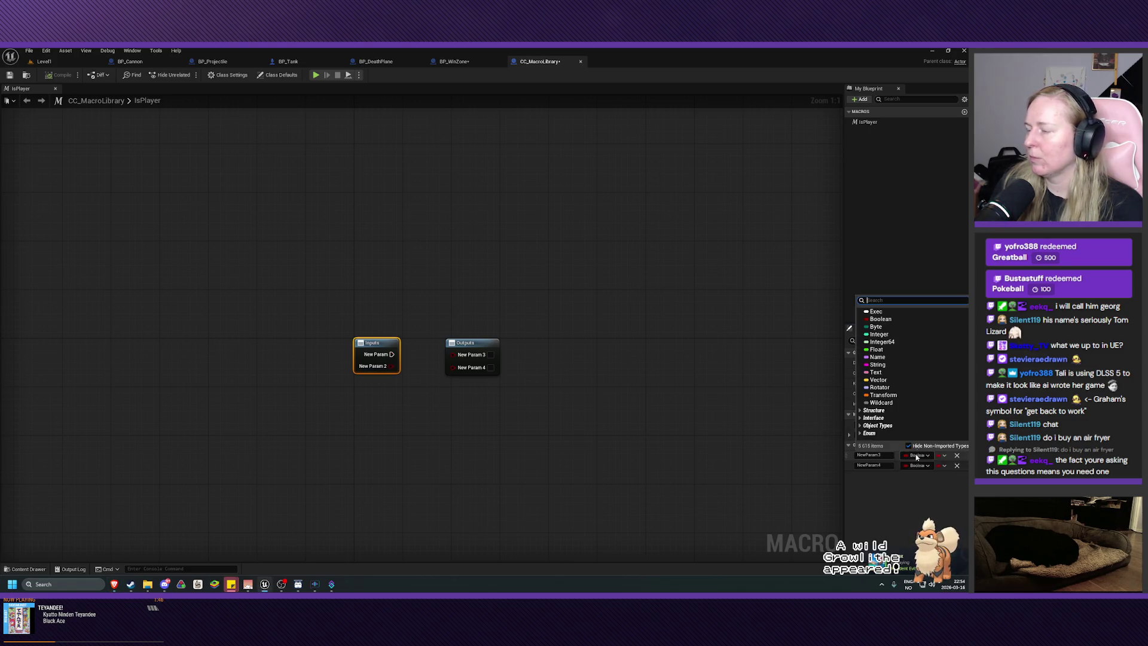
{"action": "left_click", "coordinate": [909, 318]}
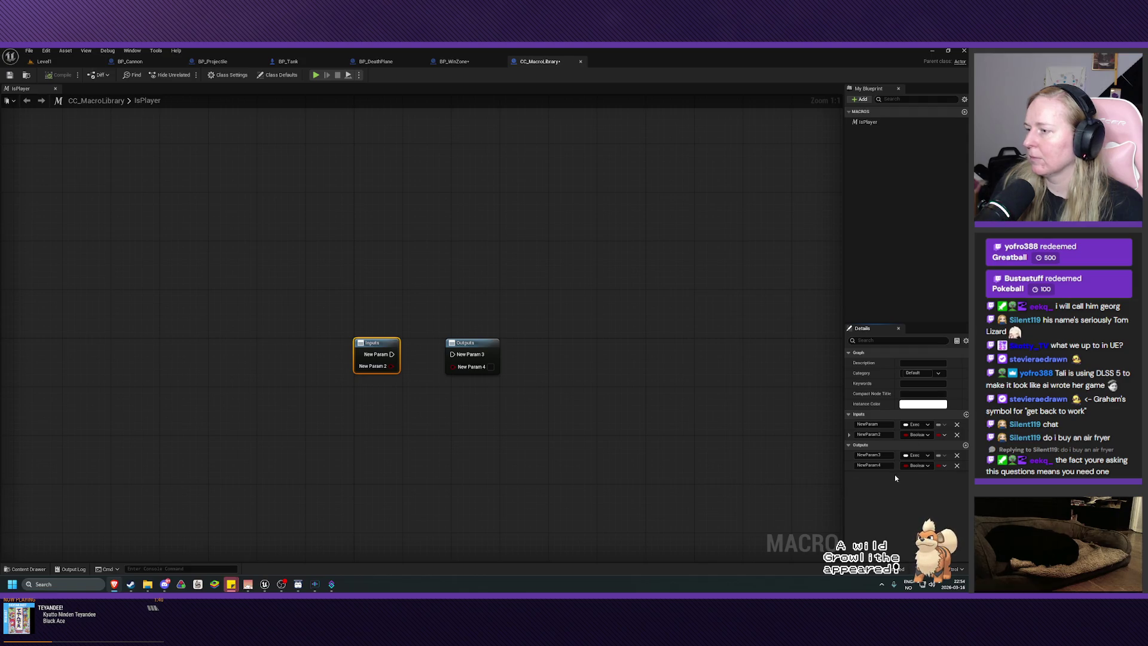
{"action": "left_click", "coordinate": [917, 465]}
{"action": "left_click", "coordinate": [884, 332]}
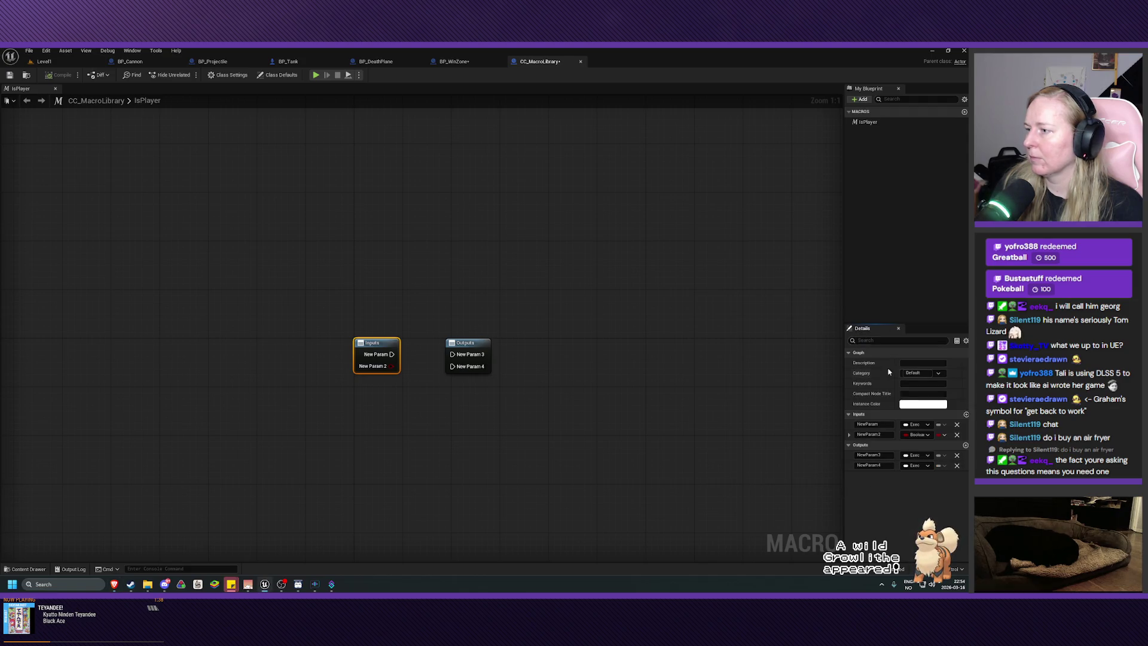
{"action": "left_click", "coordinate": [917, 434]}
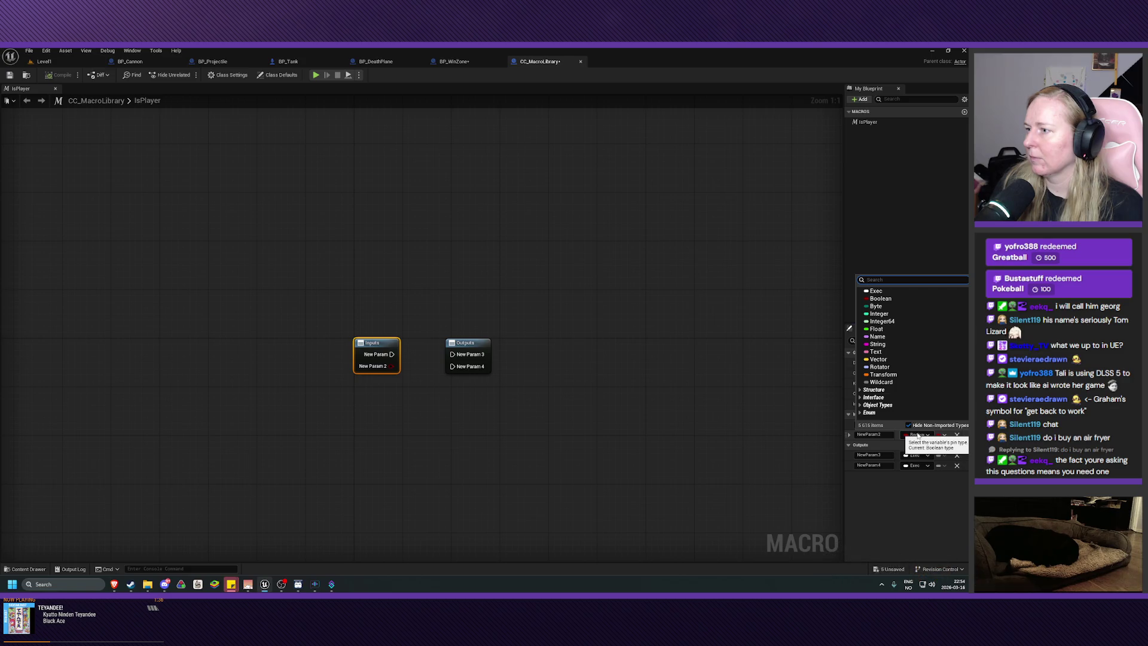
Change NewParam2's type from Boolean to Actor Object Reference
{"action": "key", "text": "Escape"}
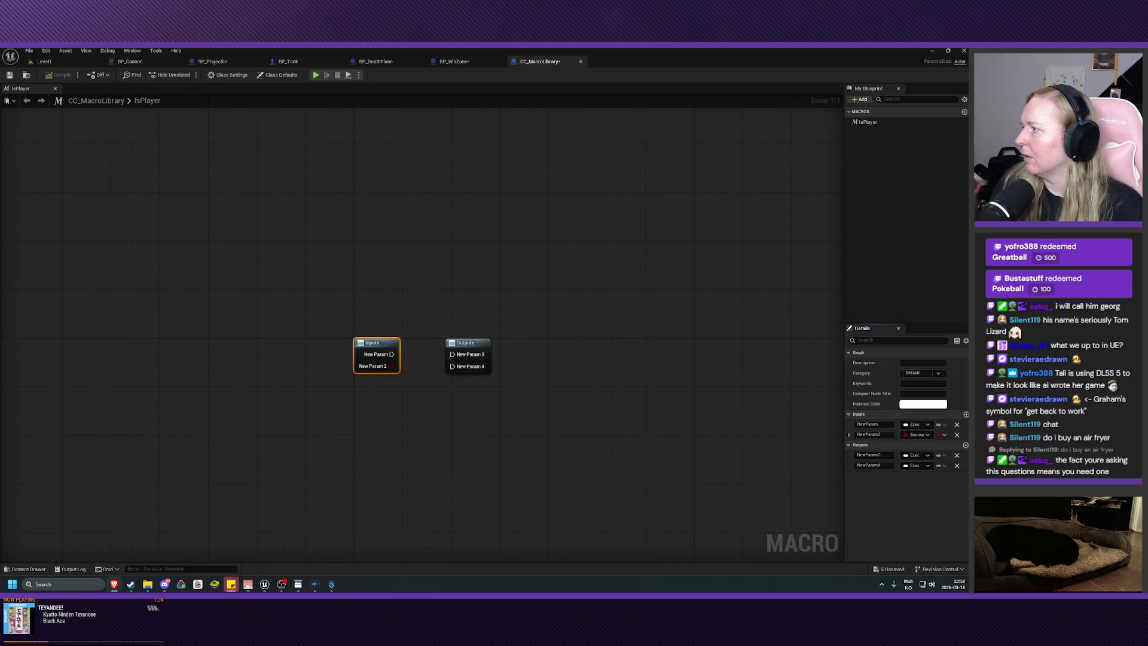
{"action": "left_click", "coordinate": [918, 435]}
{"action": "type", "text": "act"}
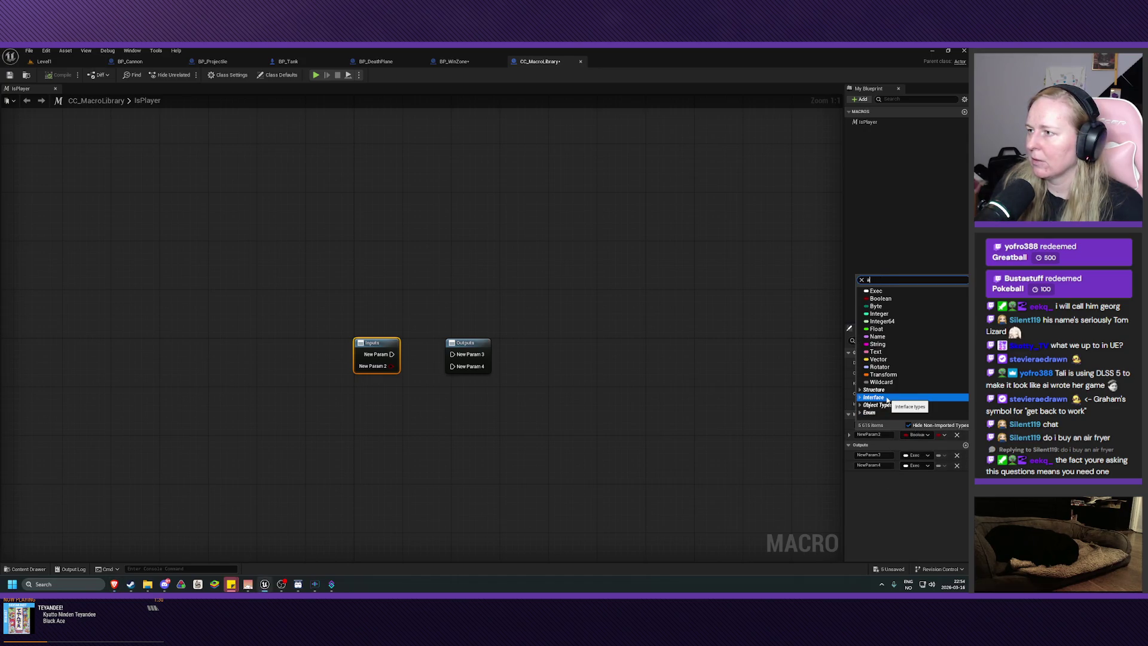
{"action": "type", "text": "or"}
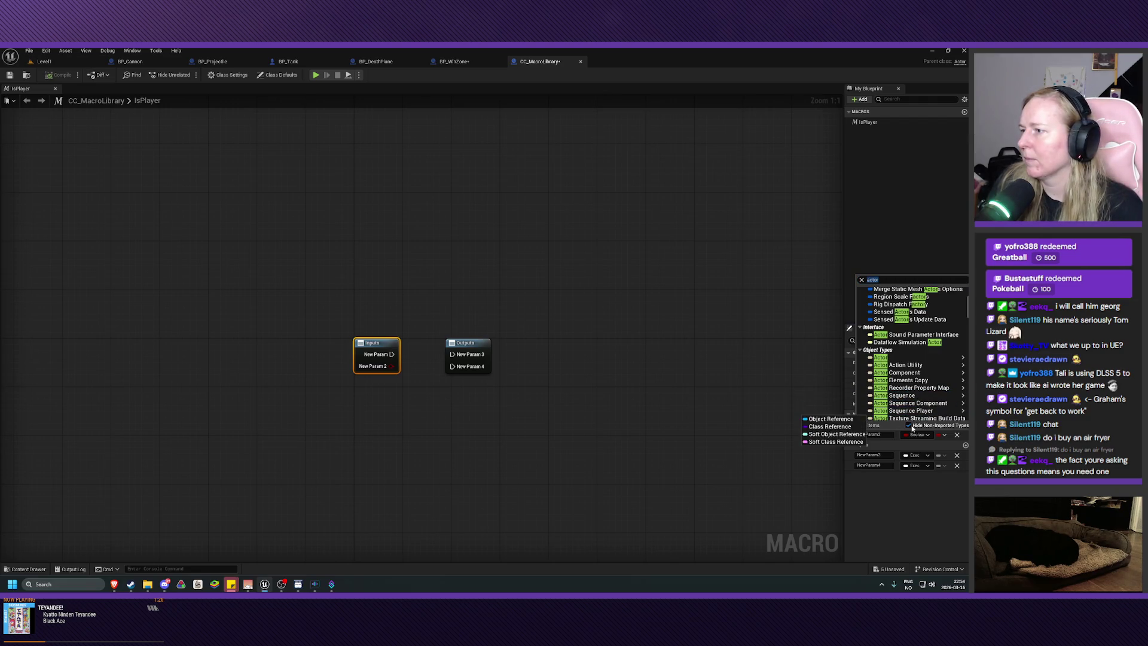
{"action": "left_click", "coordinate": [824, 358]}
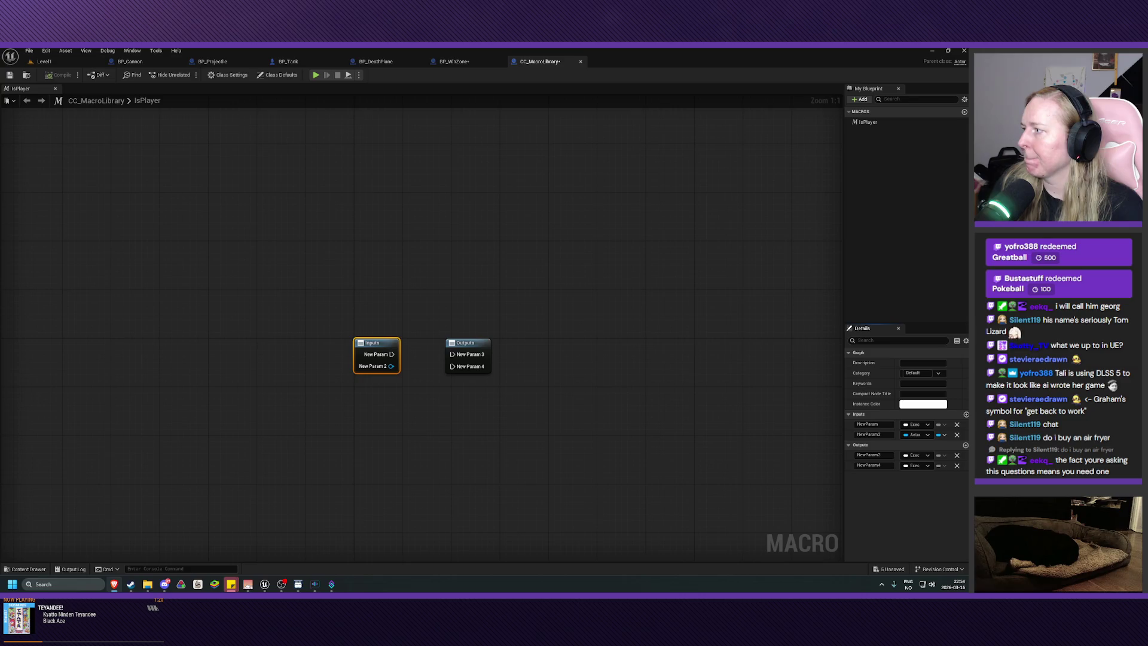
Rename the macro's inputs to Execute and Actor
{"action": "double_click", "coordinate": [872, 424]}
{"action": "type", "text": "Exe"}
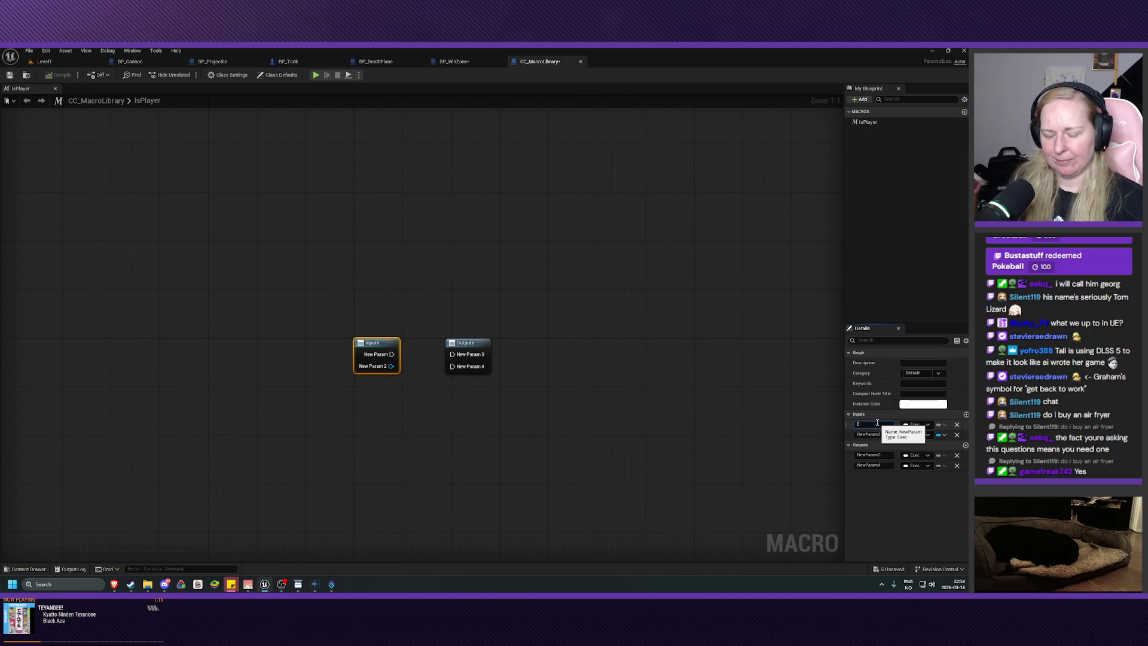
{"action": "type", "text": "cute"}
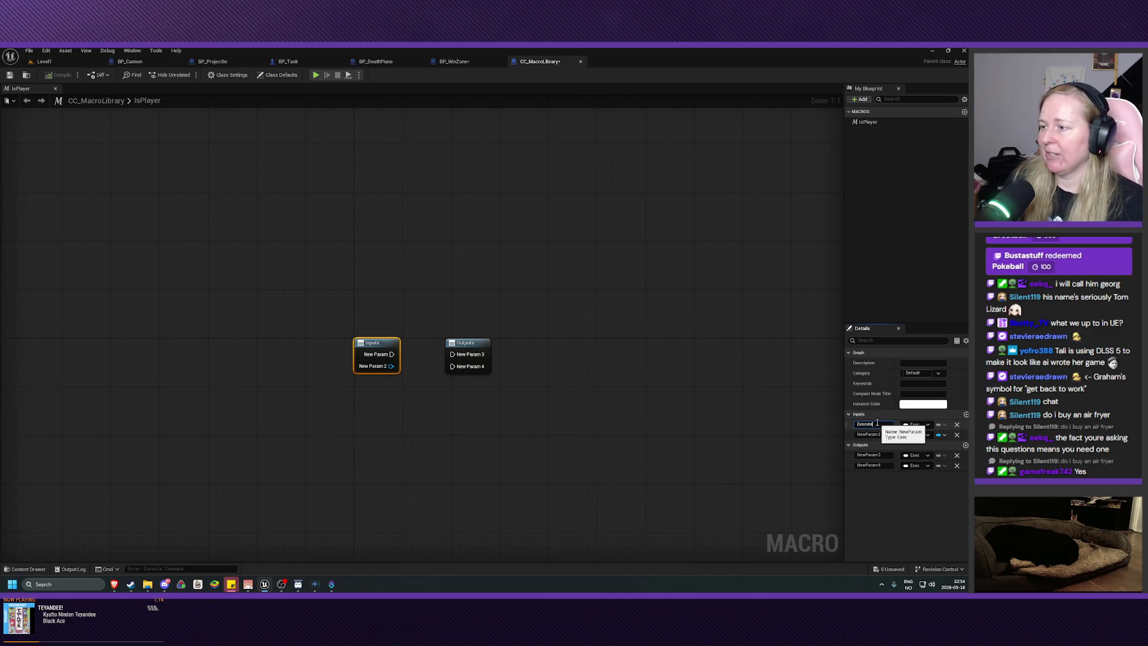
{"action": "key", "text": "Return"}
{"action": "double_click", "coordinate": [871, 434]}
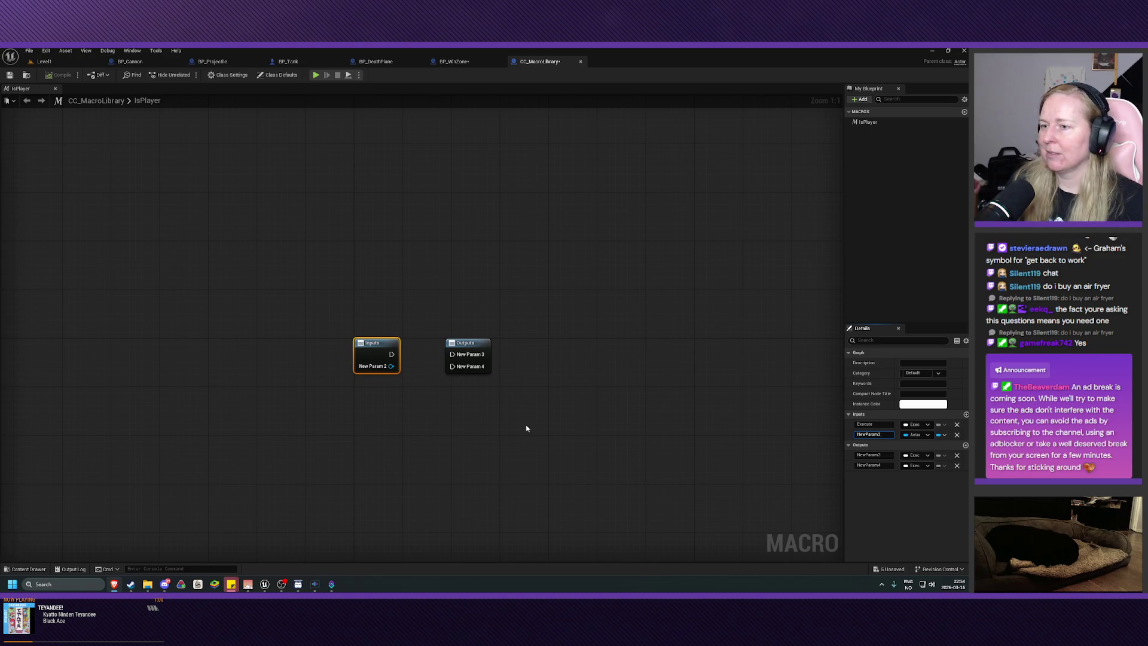
{"action": "left_click", "coordinate": [882, 435]}
{"action": "type", "text": "Actor"}
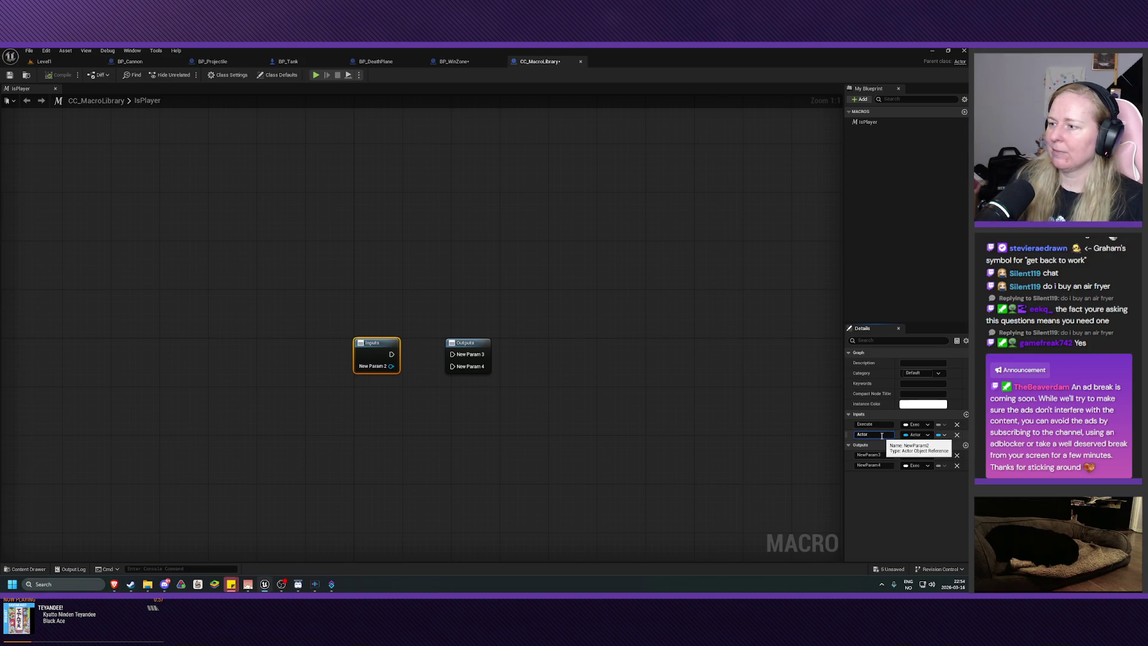
{"action": "key", "text": "Return"}
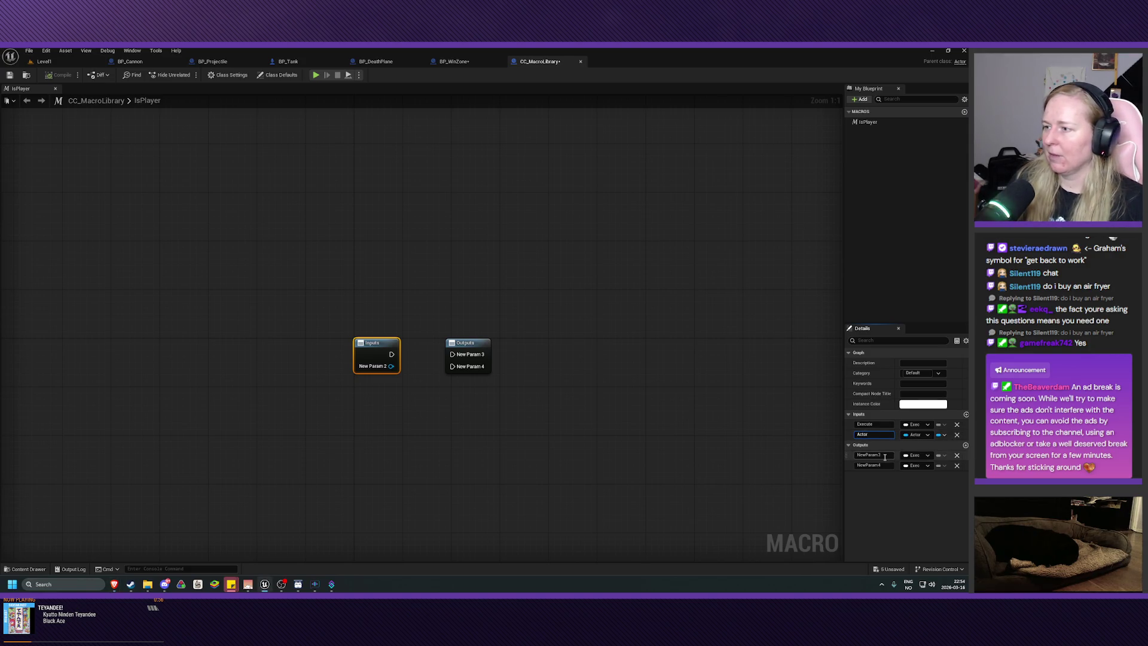
Rename the macro's outputs to IsPlayer and IsNotPlayer
{"action": "left_click", "coordinate": [881, 455]}
{"action": "type", "text": "Is"}
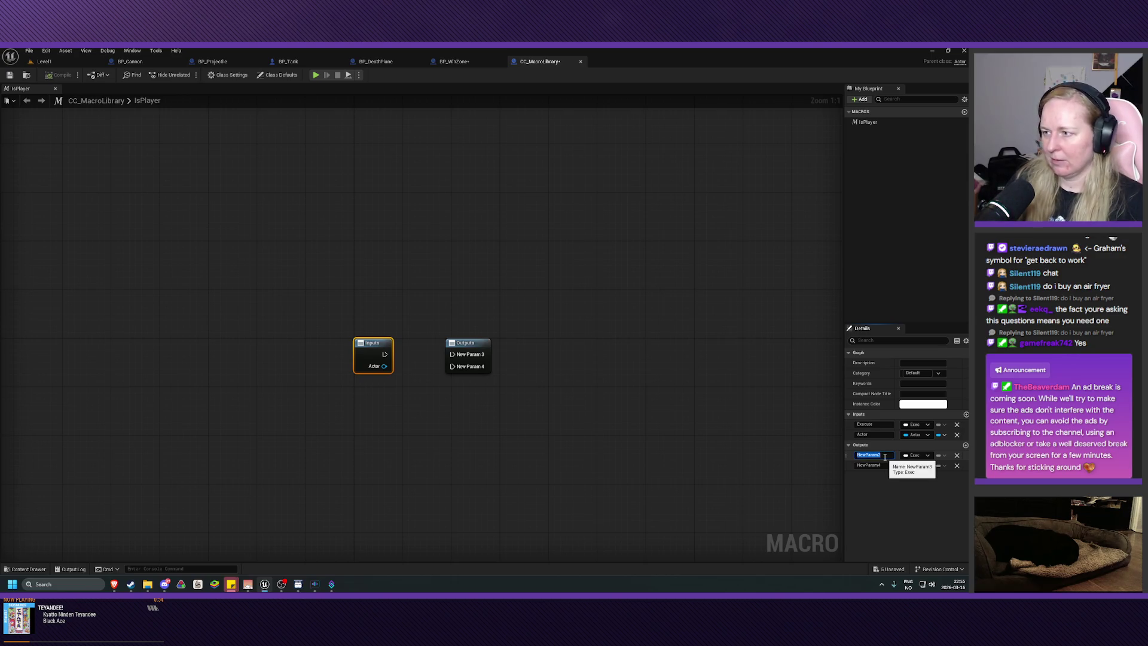
{"action": "type", "text": "Player"}
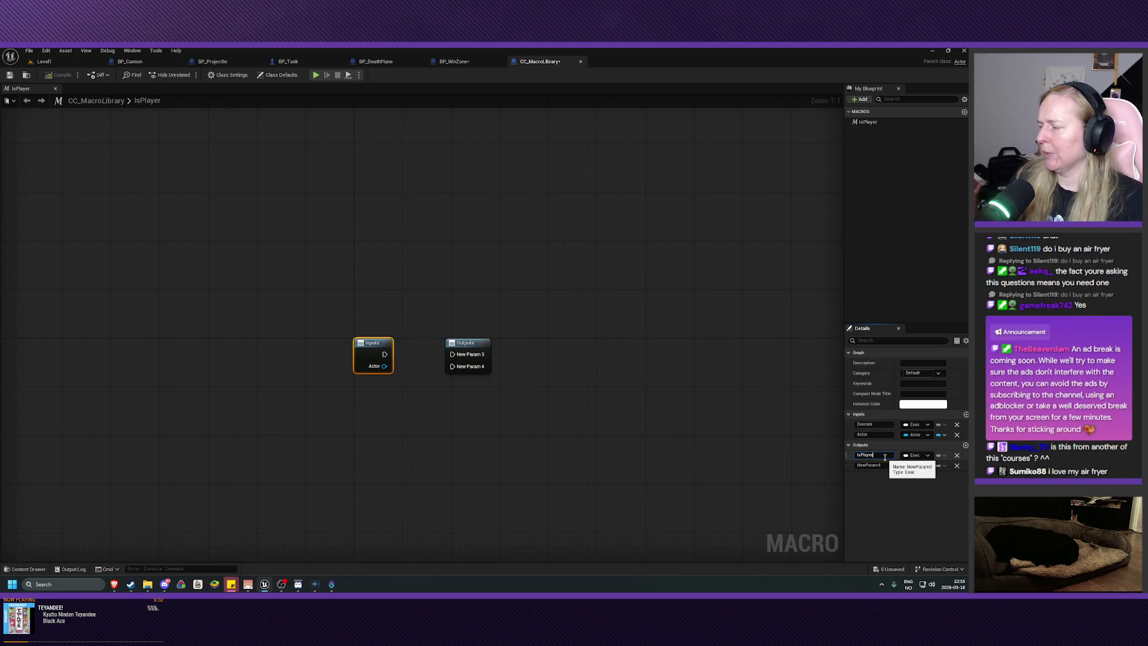
{"action": "key", "text": "Return"}
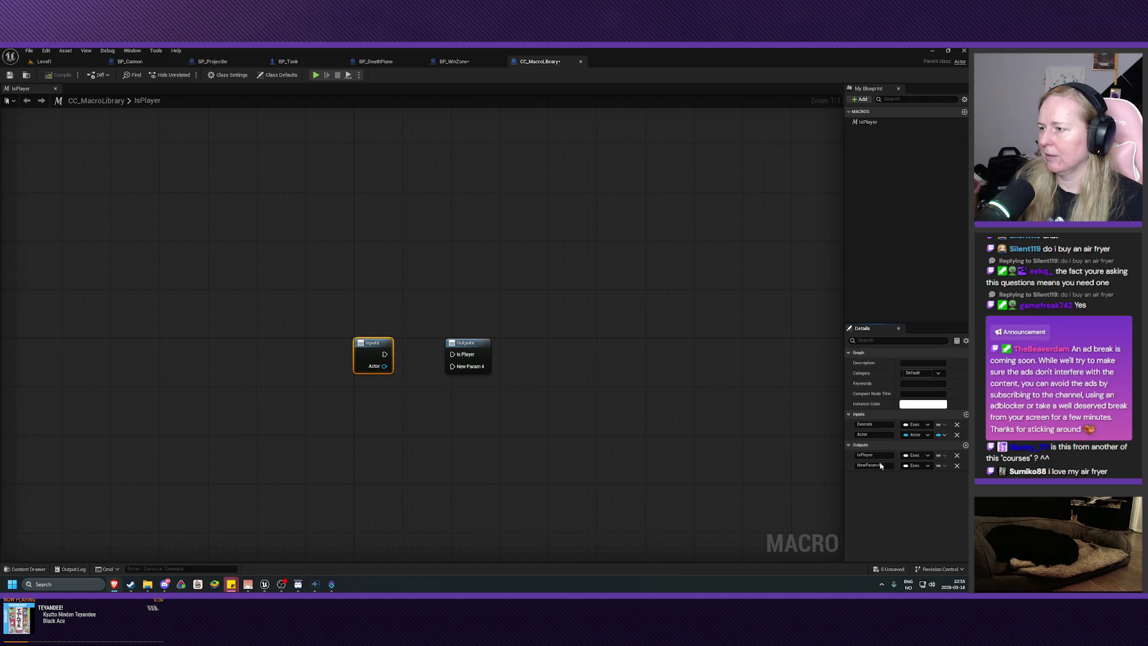
{"action": "left_click", "coordinate": [881, 466]}
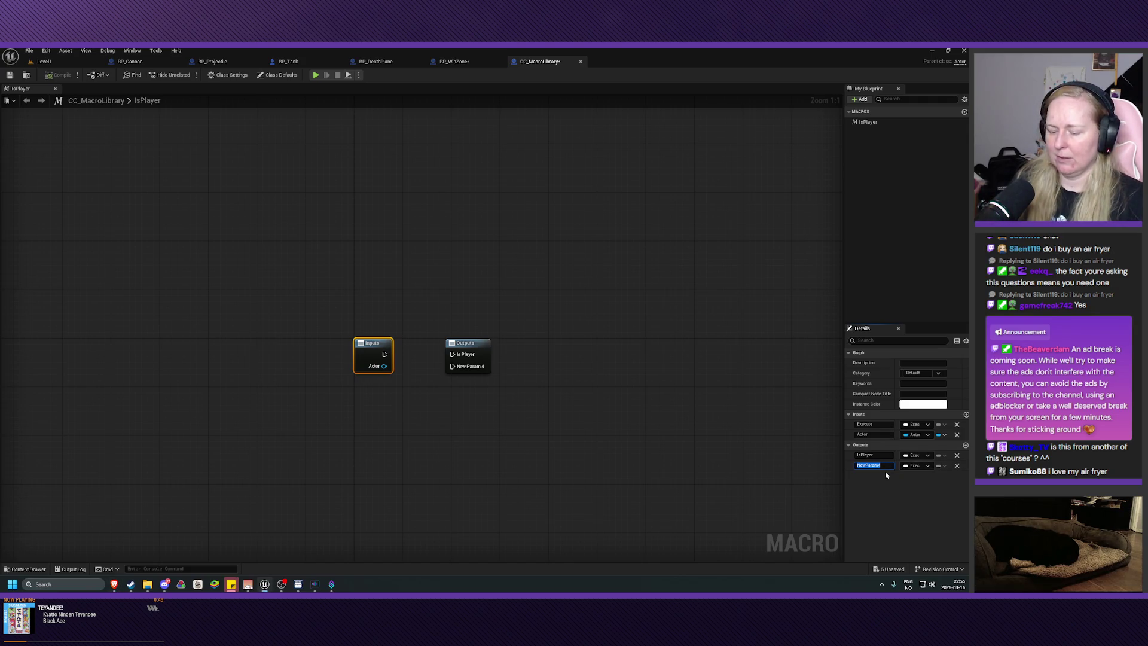
{"action": "type", "text": "IsNotPlayer"}
{"action": "key", "text": "Return"}
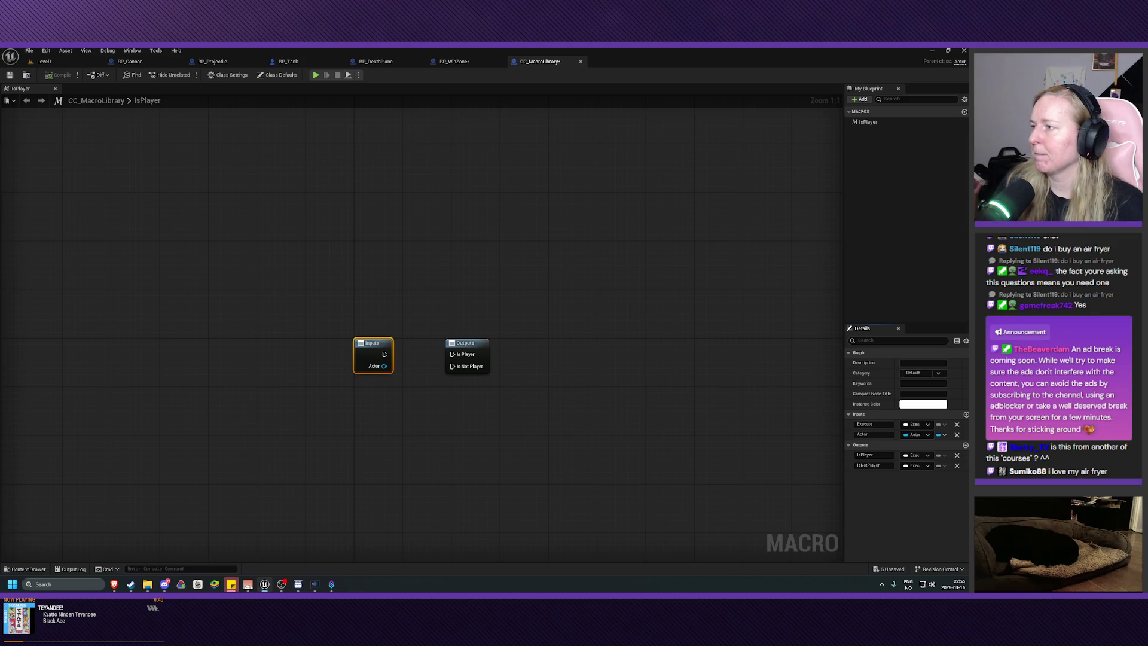
{"action": "left_click", "coordinate": [56, 59]}
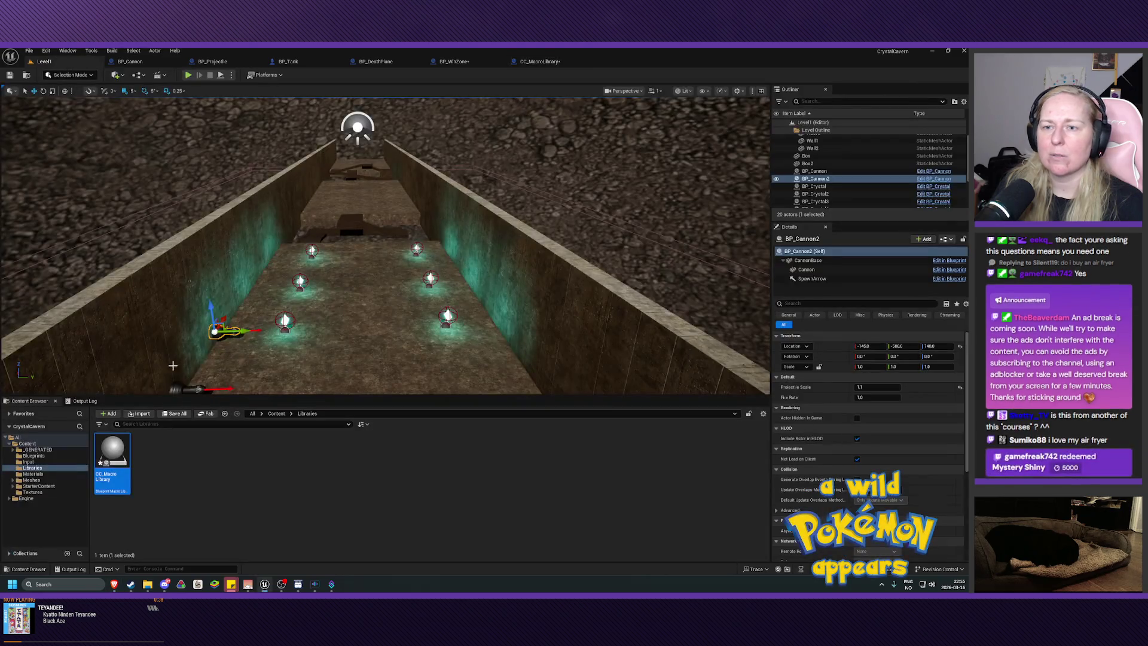
Open BP_Crystal's IsPlayer graph and select all of its nodes
{"action": "left_click", "coordinate": [34, 455]}
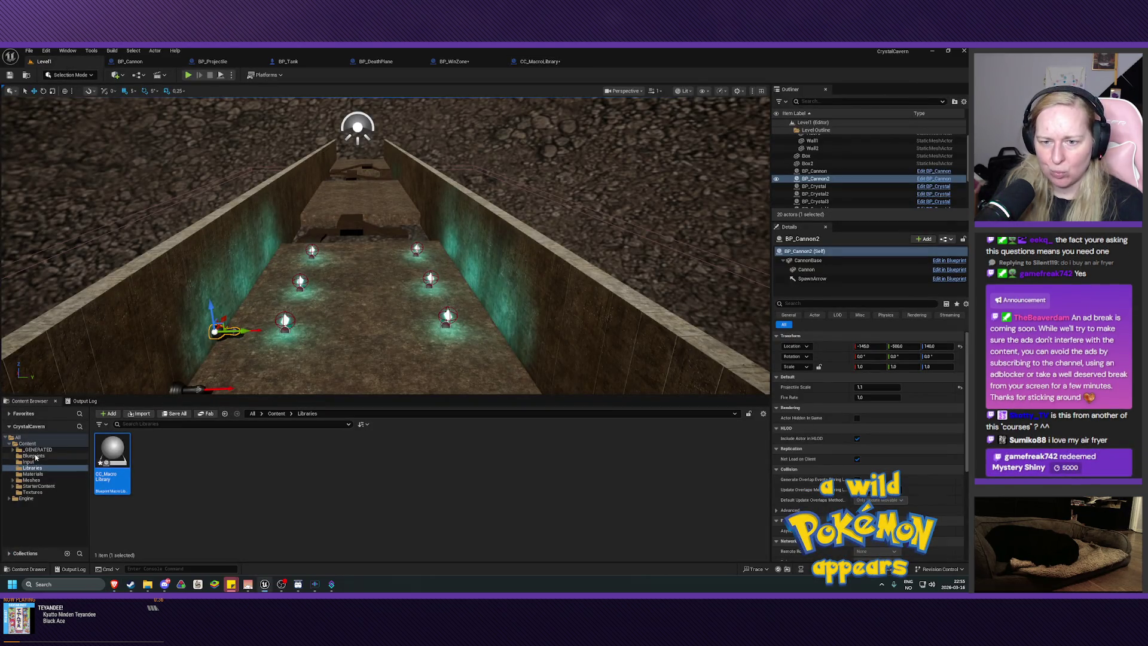
{"action": "double_click", "coordinate": [151, 449]}
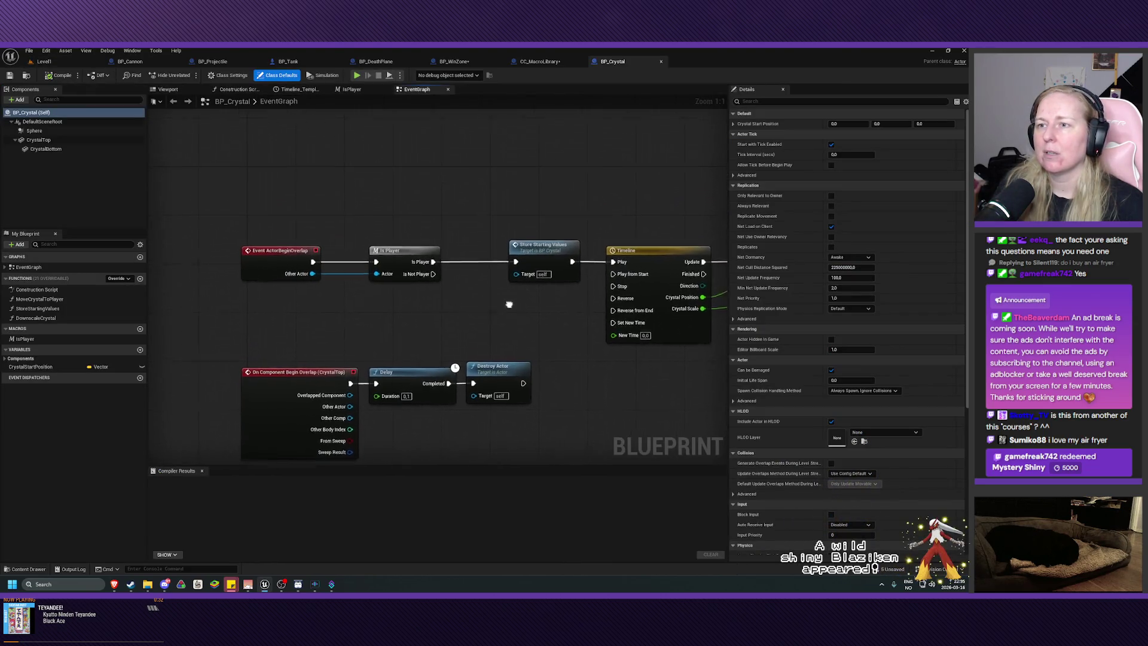
{"action": "left_click", "coordinate": [397, 267]}
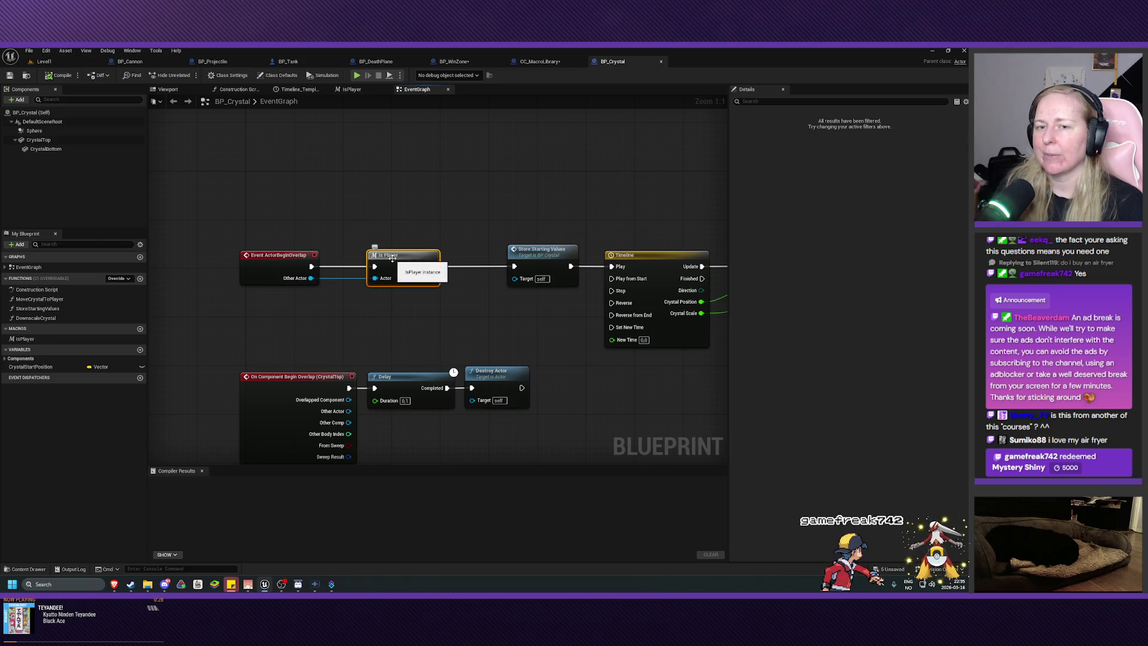
{"action": "double_click", "coordinate": [392, 258]}
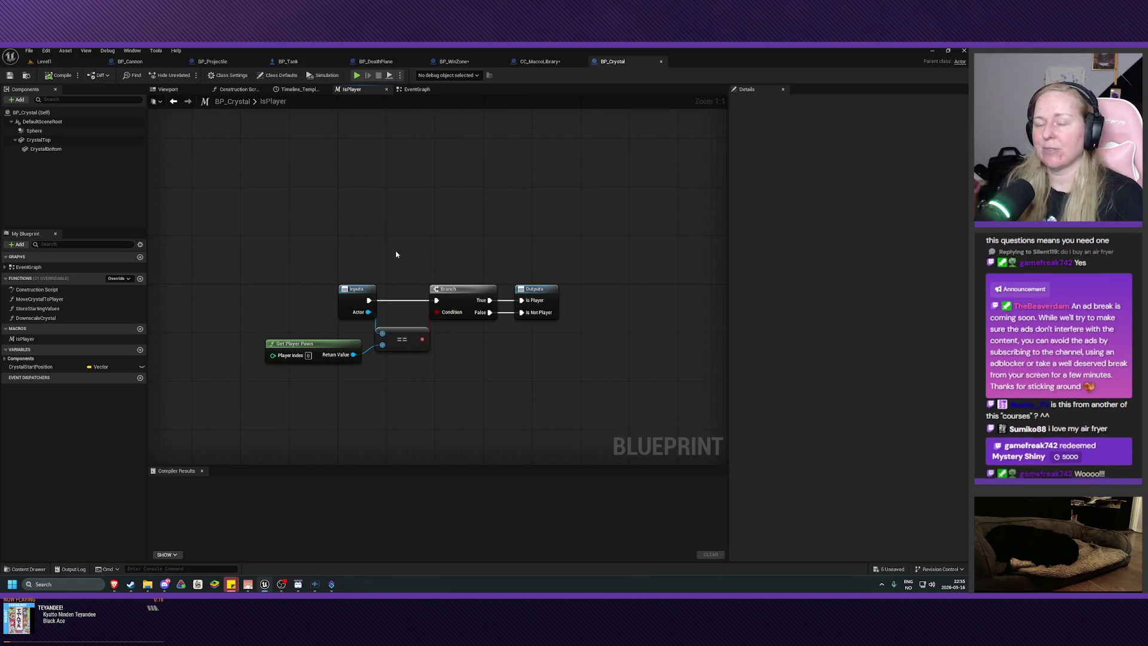
{"action": "mouse_move", "coordinate": [241, 389]}
{"action": "left_mouse_down"}
{"action": "mouse_move", "coordinate": [515, 269]}
{"action": "mouse_move", "coordinate": [585, 257]}
{"action": "left_mouse_up"}
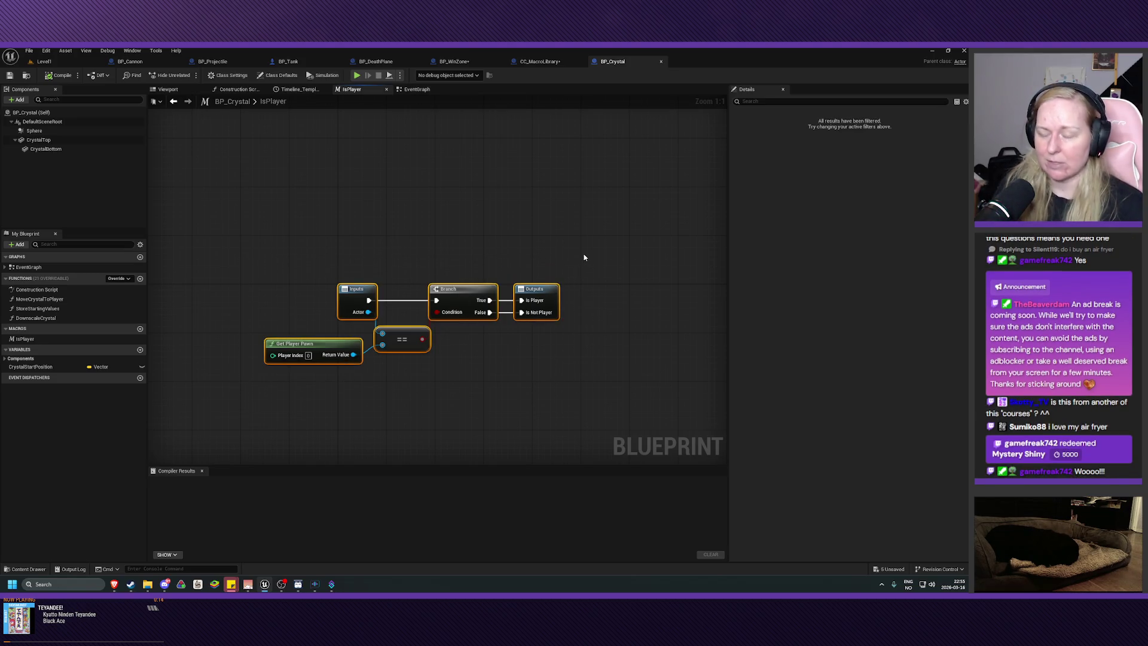
Paste the Branch, Get Player Pawn and equality nodes into the library's IsPlayer macro
{"action": "left_click", "coordinate": [540, 61]}
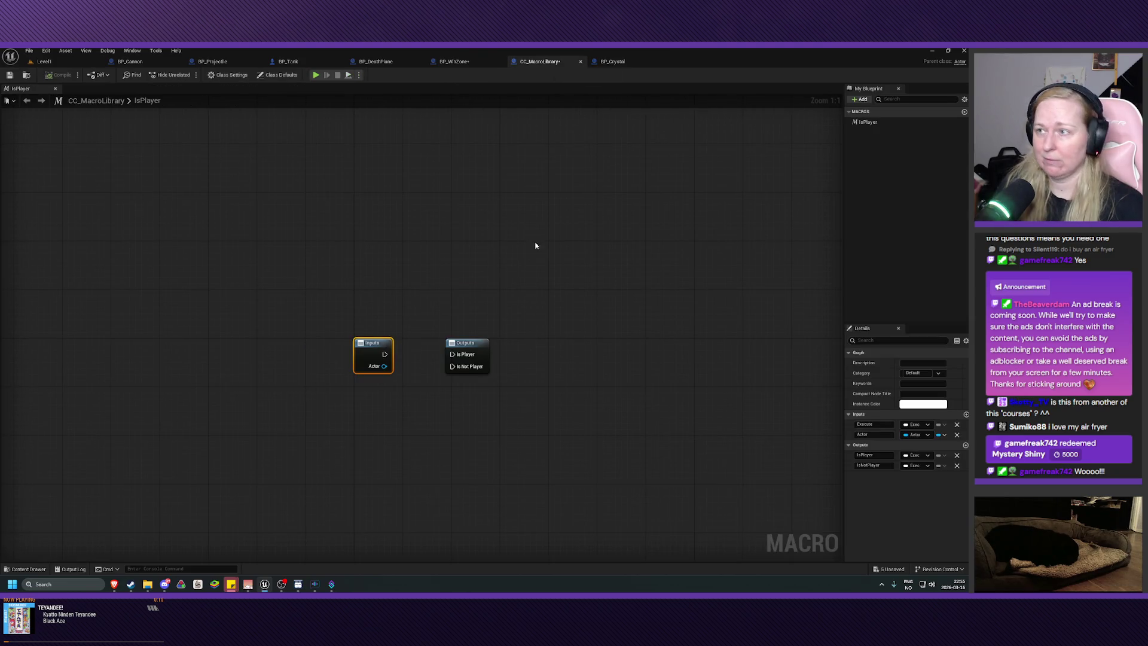
{"action": "left_click", "coordinate": [604, 62]}
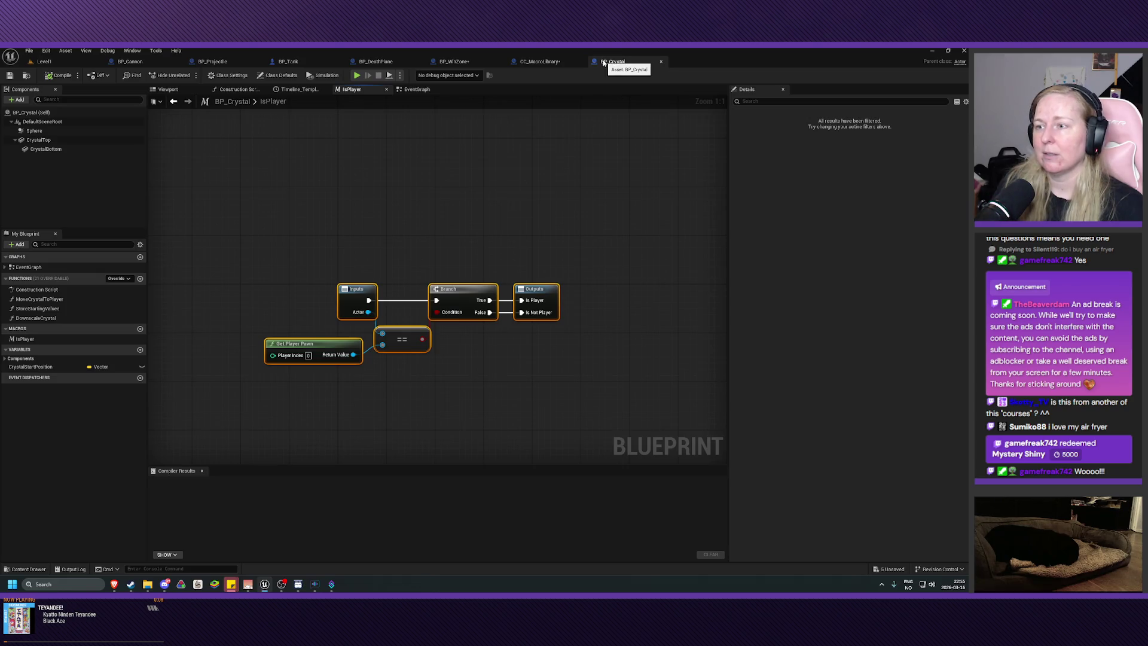
{"action": "left_click", "coordinate": [540, 61]}
{"action": "left_click_drag", "start_coordinate": [338, 305], "coordinate": [585, 428]}
{"action": "key", "text": "ctrl+v"}
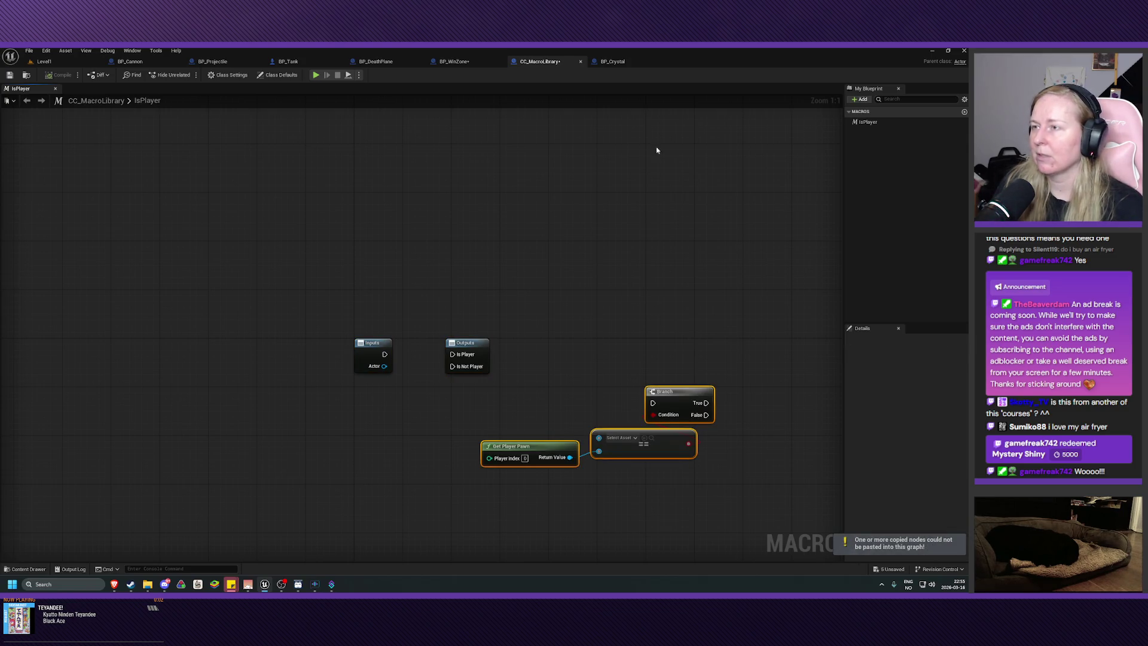
Move Outputs to the right and position the pasted nodes beside the Inputs node
{"action": "left_click", "coordinate": [613, 61]}
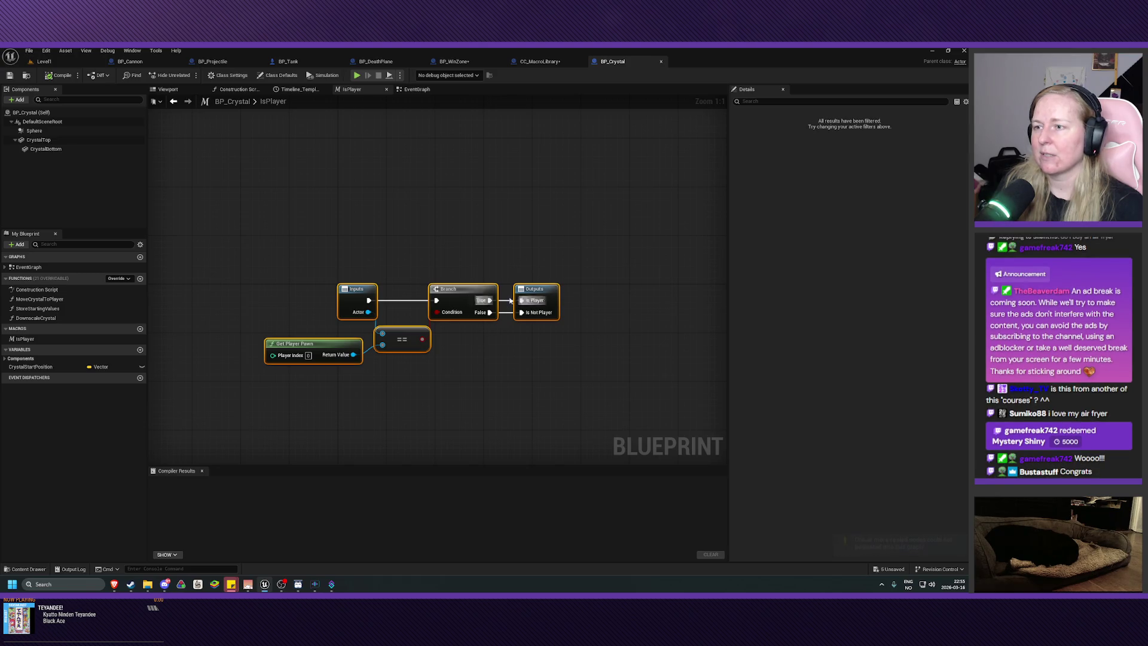
{"action": "left_click", "coordinate": [564, 62]}
{"action": "left_click_drag", "start_coordinate": [491, 349], "coordinate": [569, 350]}
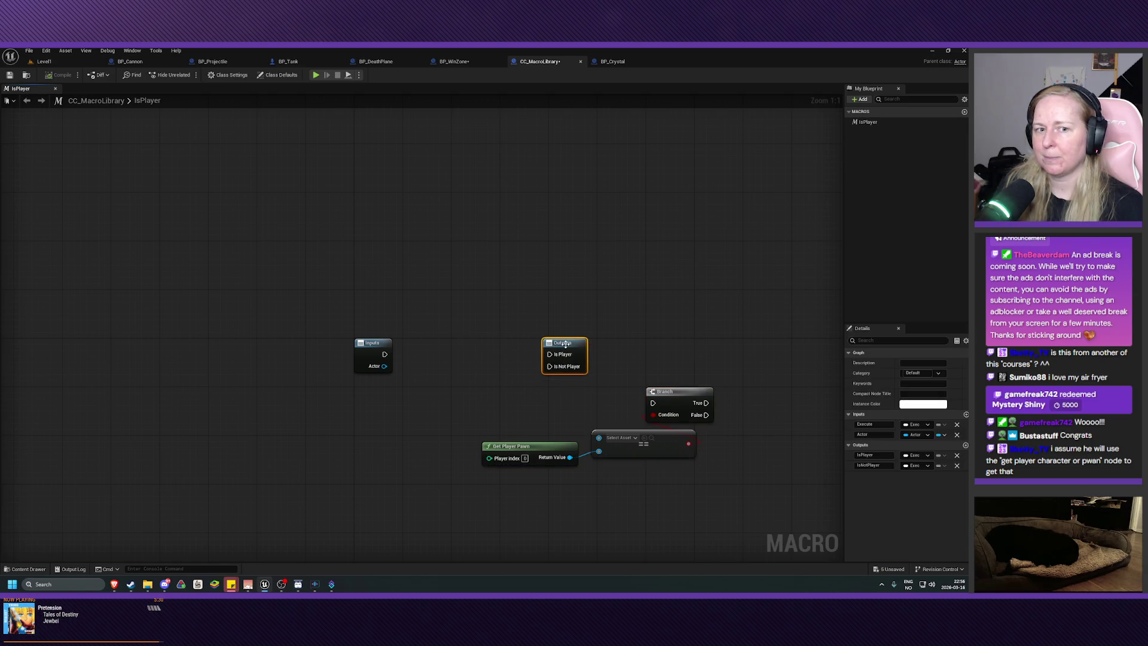
{"action": "left_click_drag", "start_coordinate": [566, 345], "coordinate": [578, 345]}
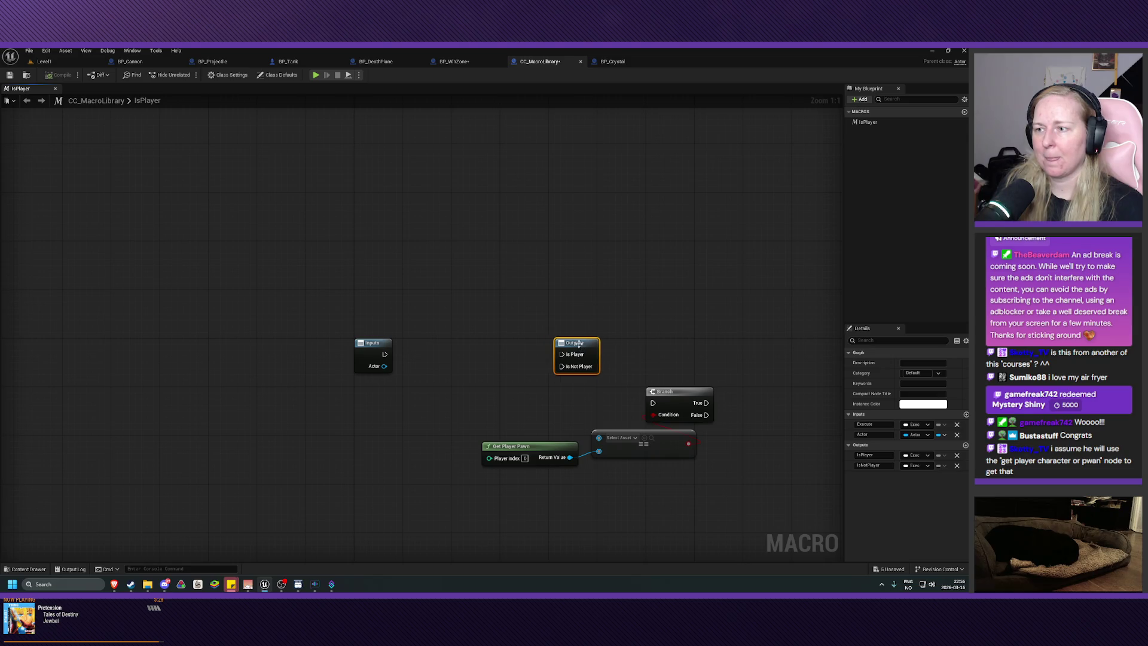
{"action": "left_click_drag", "start_coordinate": [432, 485], "coordinate": [774, 411]}
{"action": "mouse_move", "coordinate": [673, 403]}
{"action": "left_mouse_down"}
{"action": "mouse_move", "coordinate": [467, 396]}
{"action": "mouse_move", "coordinate": [498, 376]}
{"action": "mouse_move", "coordinate": [484, 360]}
{"action": "mouse_move", "coordinate": [460, 360]}
{"action": "left_mouse_up"}
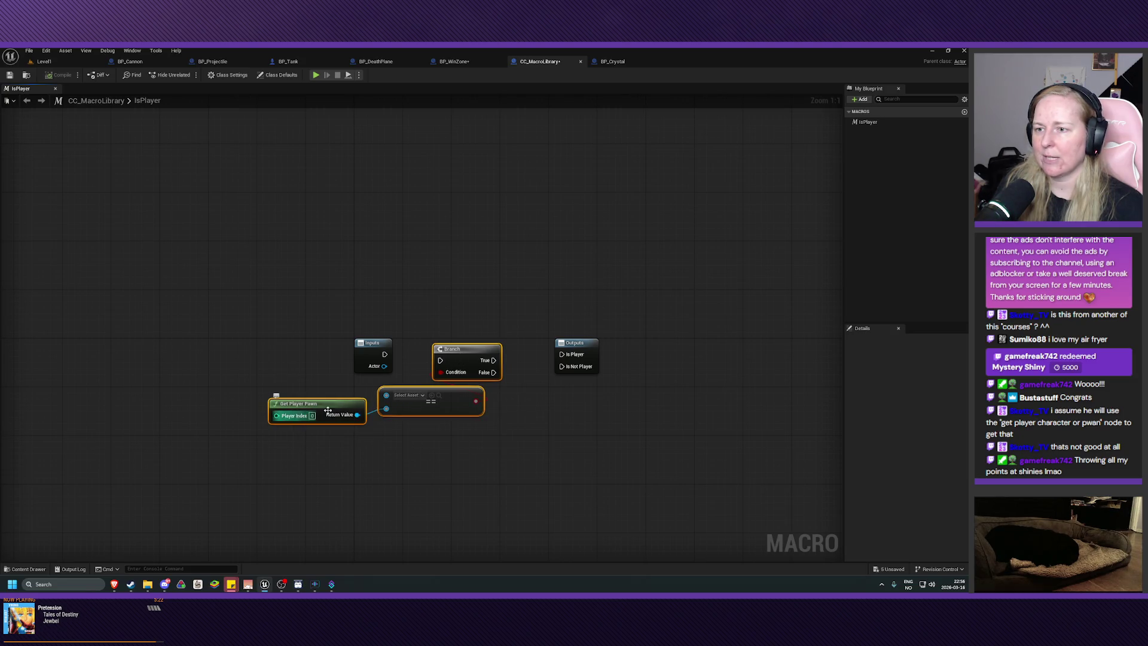
{"action": "left_click_drag", "start_coordinate": [422, 409], "coordinate": [419, 428]}
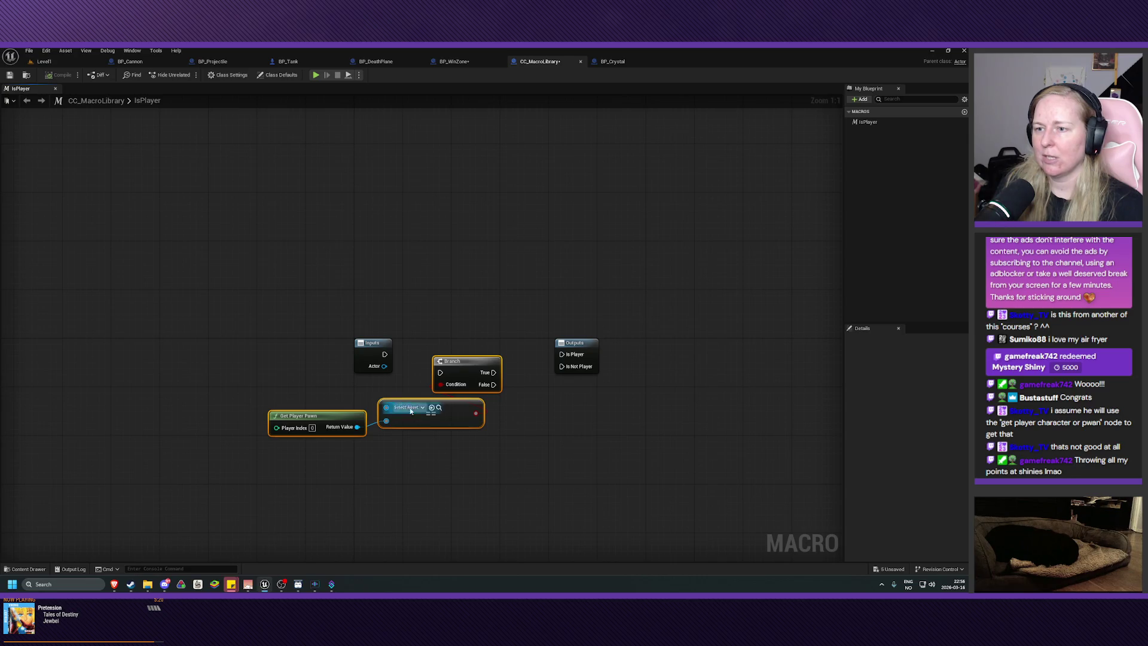
Wire the Actor input into the equality node and fine-tune the node positions
{"action": "mouse_move", "coordinate": [384, 366]}
{"action": "left_mouse_down"}
{"action": "mouse_move", "coordinate": [386, 411]}
{"action": "mouse_move", "coordinate": [414, 406]}
{"action": "mouse_move", "coordinate": [430, 350]}
{"action": "mouse_move", "coordinate": [514, 362]}
{"action": "mouse_move", "coordinate": [562, 354]}
{"action": "mouse_move", "coordinate": [521, 377]}
{"action": "mouse_move", "coordinate": [569, 375]}
{"action": "mouse_move", "coordinate": [562, 366]}
{"action": "left_mouse_up"}
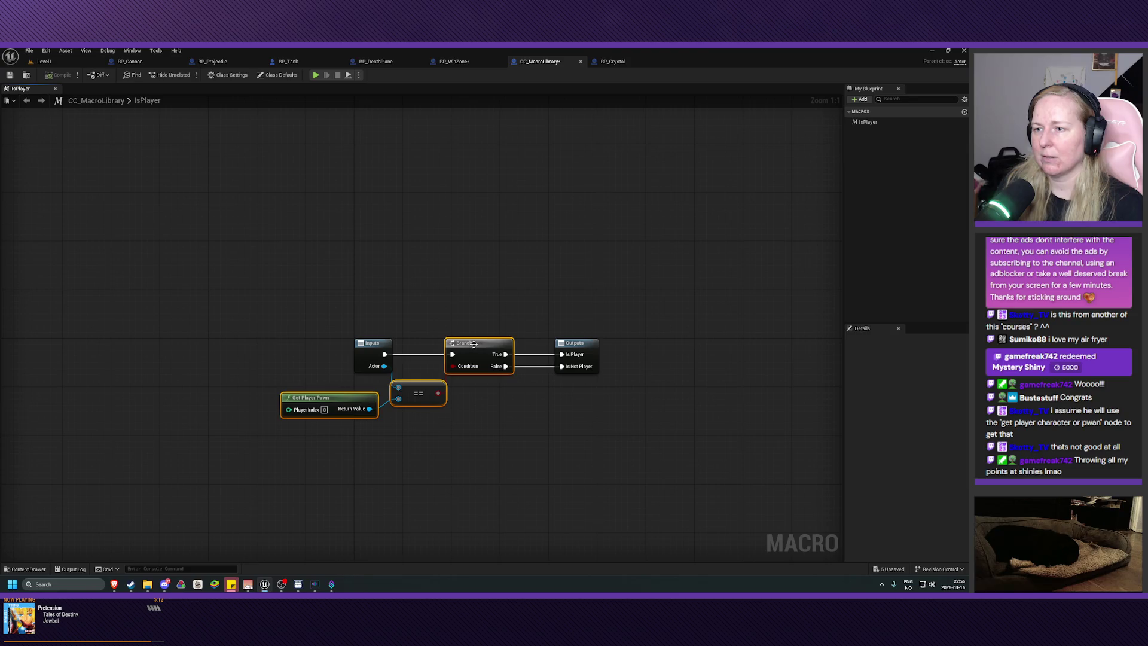
{"action": "left_click_drag", "start_coordinate": [477, 348], "coordinate": [495, 348]}
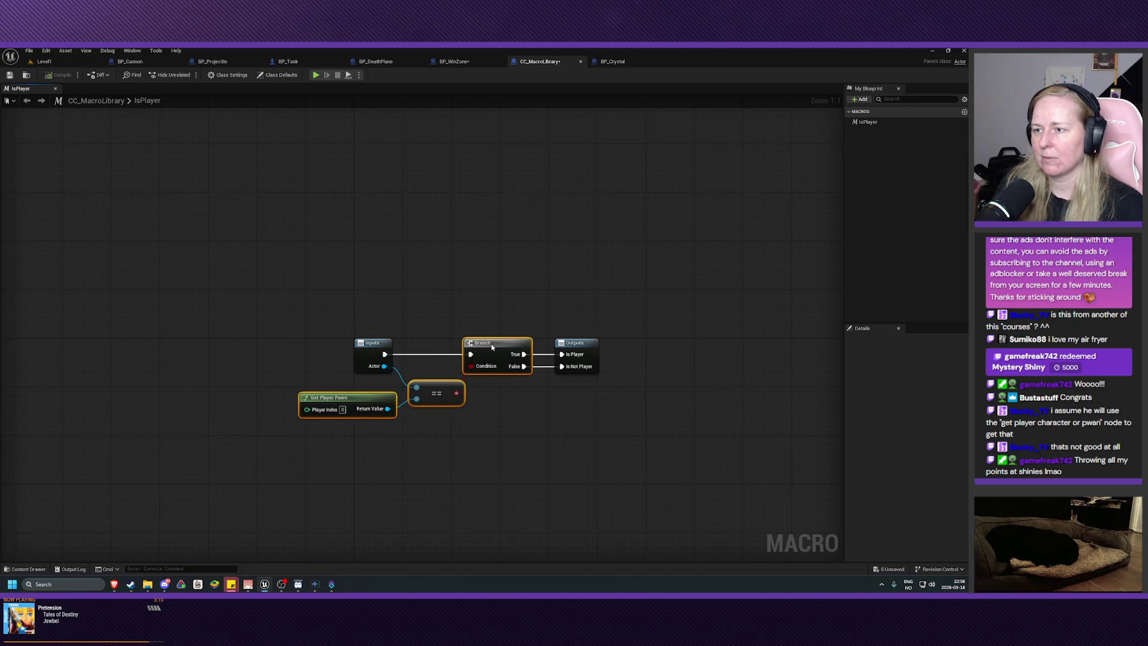
{"action": "left_click", "coordinate": [508, 492]}
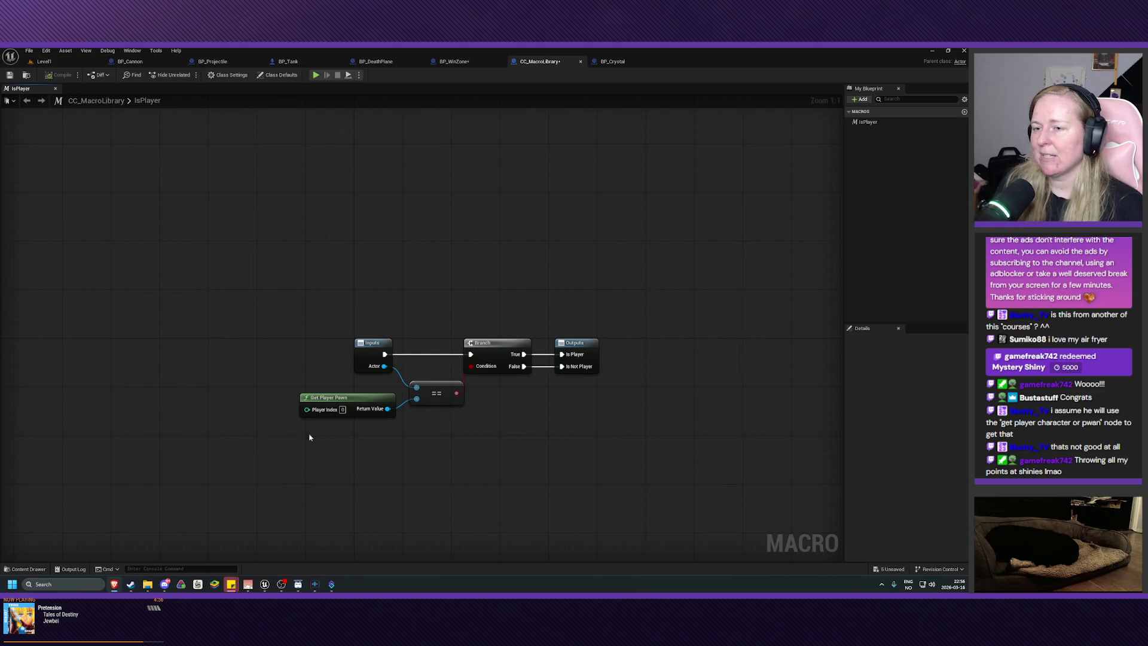
{"action": "left_click", "coordinate": [353, 396]}
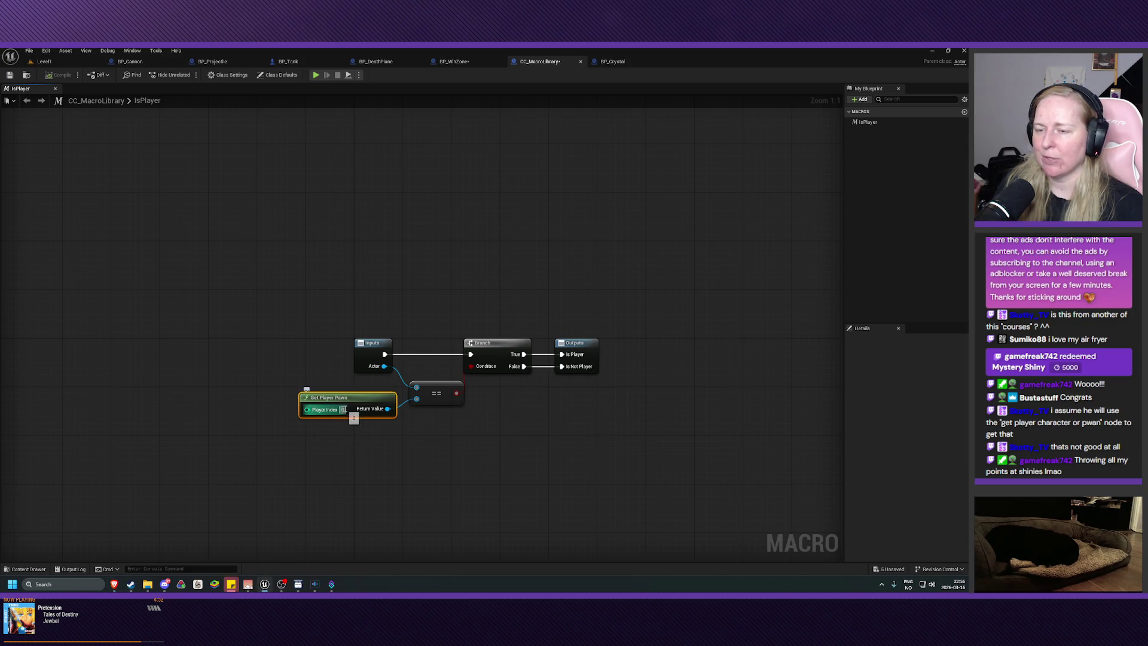
{"action": "left_click", "coordinate": [344, 410]}
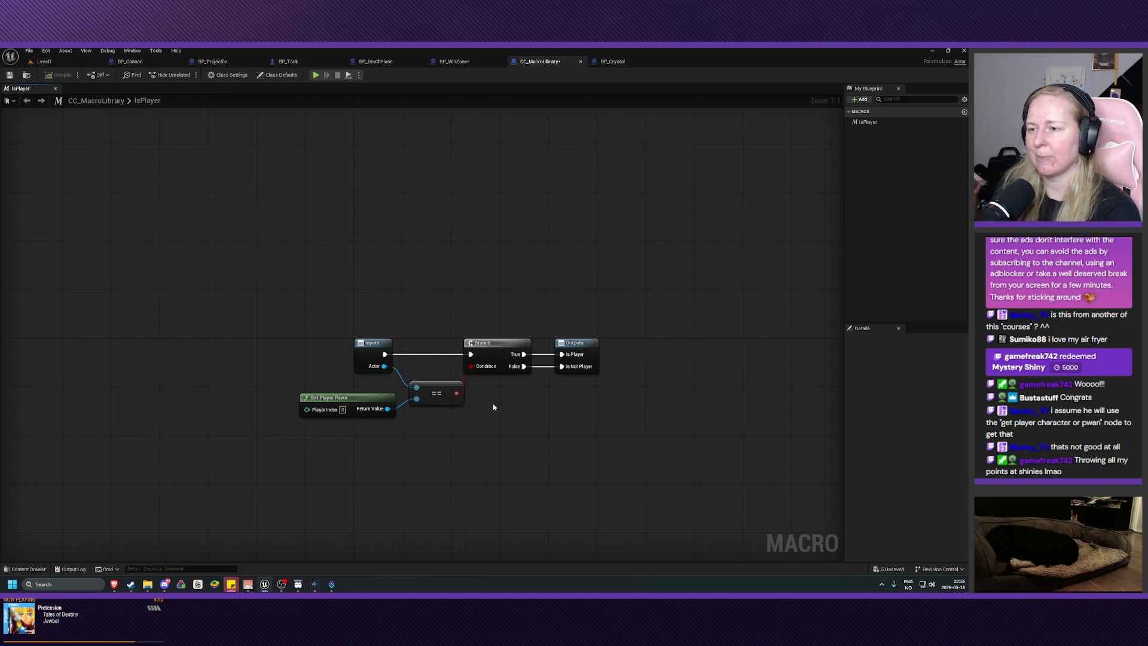
{"action": "left_click_drag", "start_coordinate": [507, 340], "coordinate": [513, 341]}
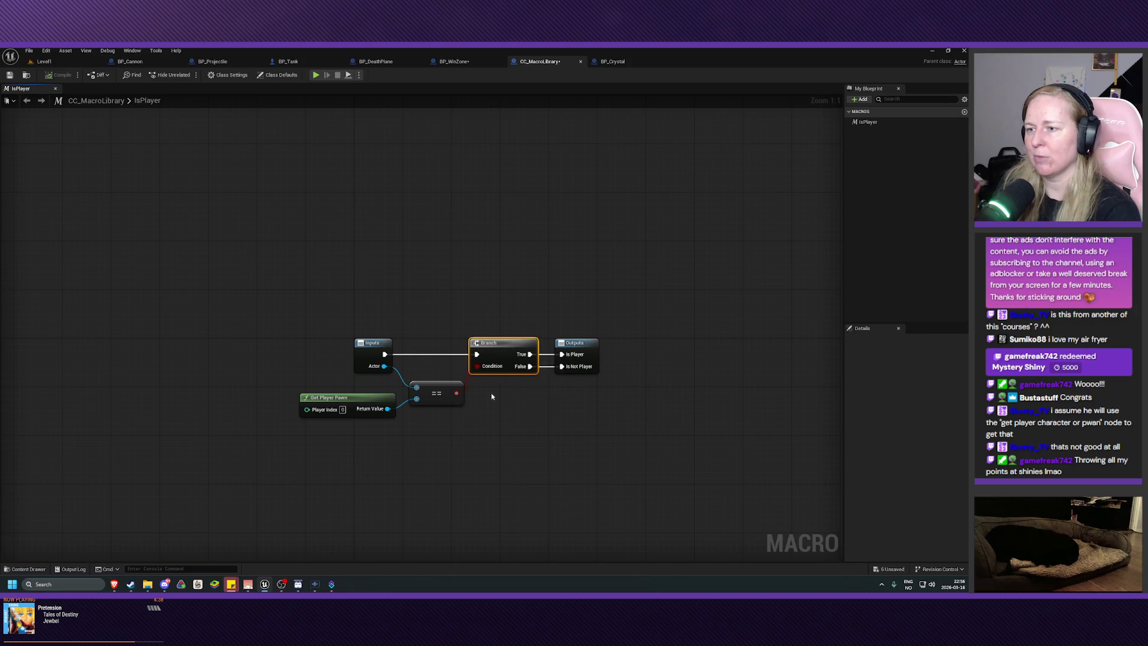
{"action": "left_click", "coordinate": [340, 401]}
{"action": "left_click", "coordinate": [449, 489]}
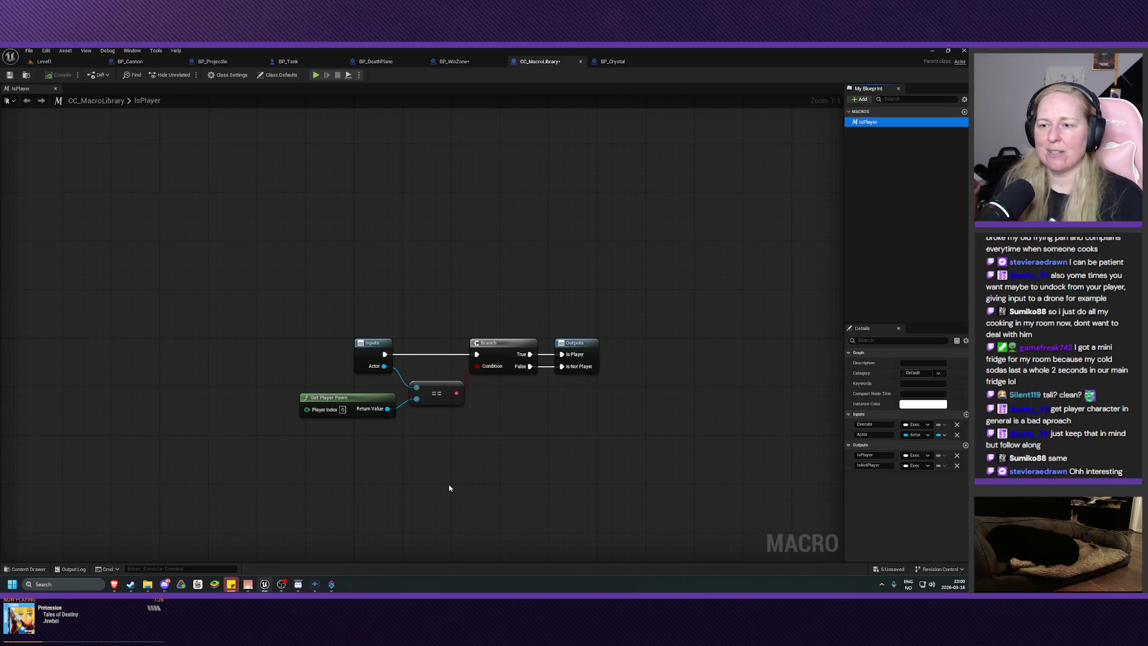
{"action": "mouse_move", "coordinate": [288, 372]}
{"action": "left_mouse_down"}
{"action": "mouse_move", "coordinate": [364, 430]}
{"action": "mouse_move", "coordinate": [377, 468]}
{"action": "mouse_move", "coordinate": [331, 448]}
{"action": "left_mouse_up"}
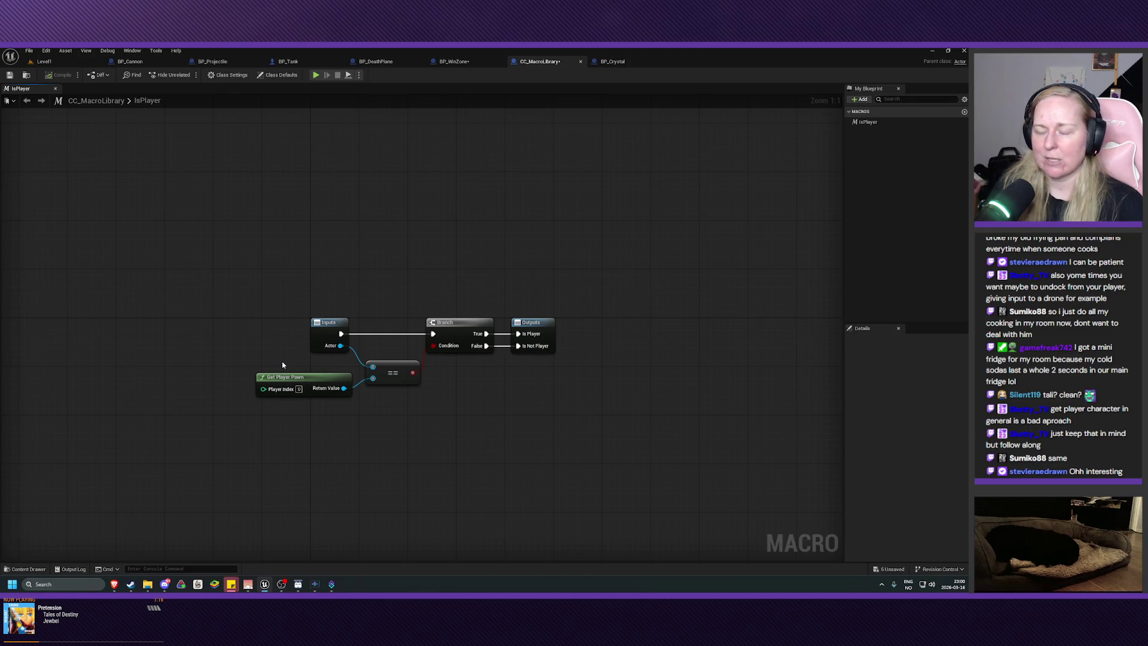
{"action": "left_click", "coordinate": [270, 378]}
{"action": "left_click", "coordinate": [335, 463]}
{"action": "left_click_drag", "start_coordinate": [272, 339], "coordinate": [299, 447]}
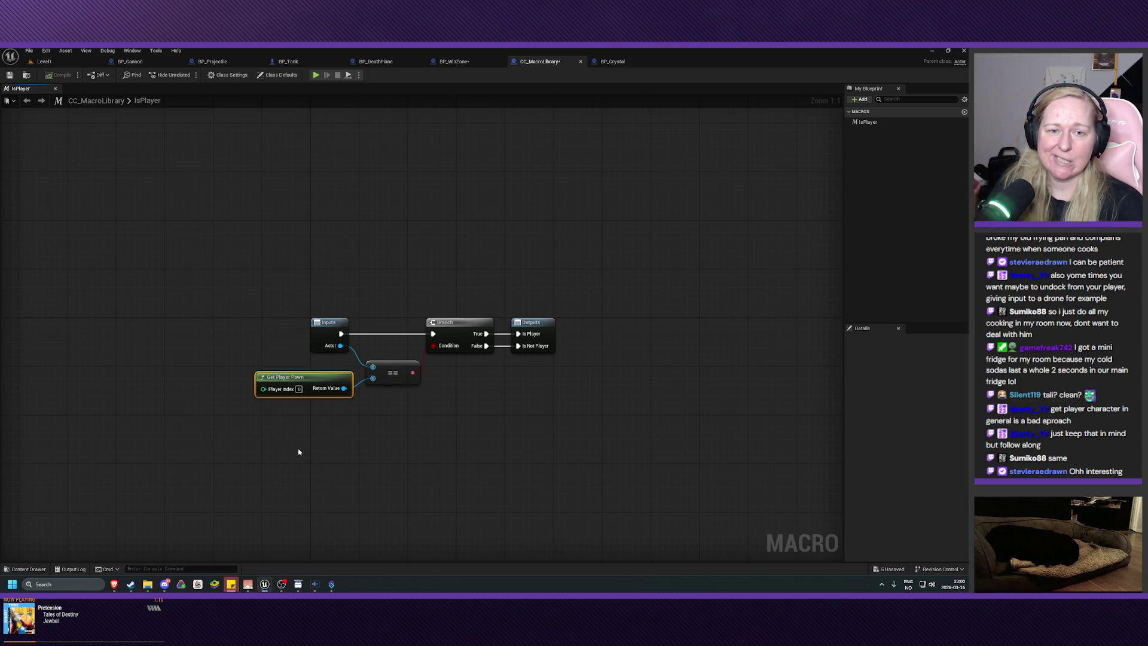
{"action": "left_click_drag", "start_coordinate": [299, 453], "coordinate": [288, 433]}
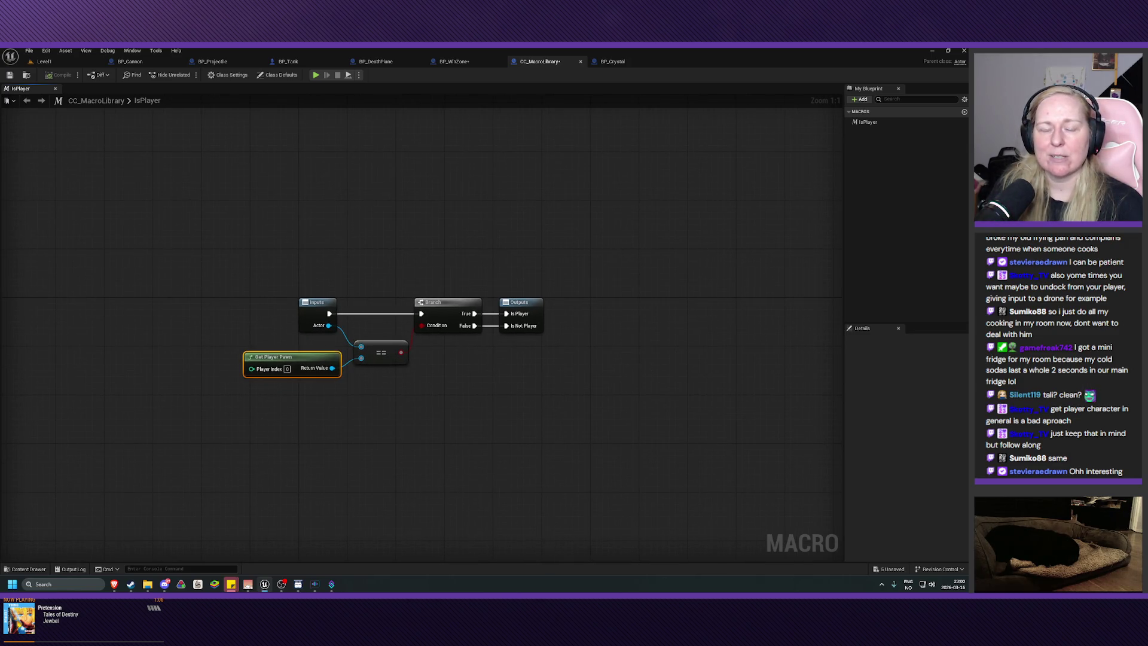
{"action": "left_click", "coordinate": [231, 342]}
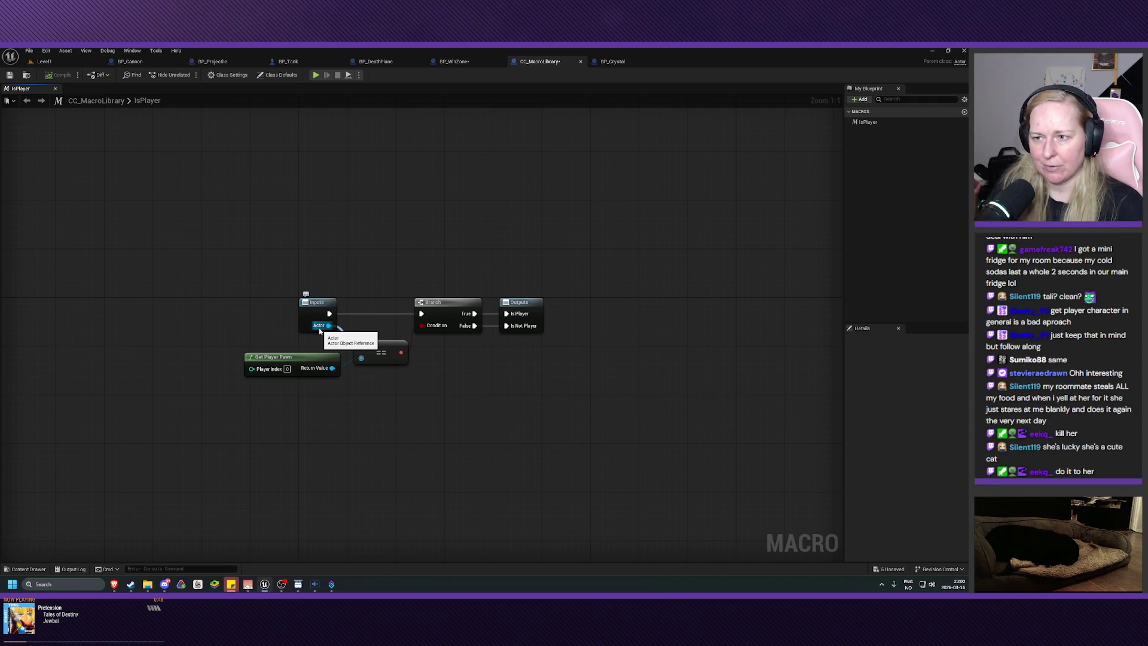
Connect Get Player Pawn's Return Value to the second input of the == comparison
{"action": "left_click_drag", "start_coordinate": [361, 358], "coordinate": [306, 371]}
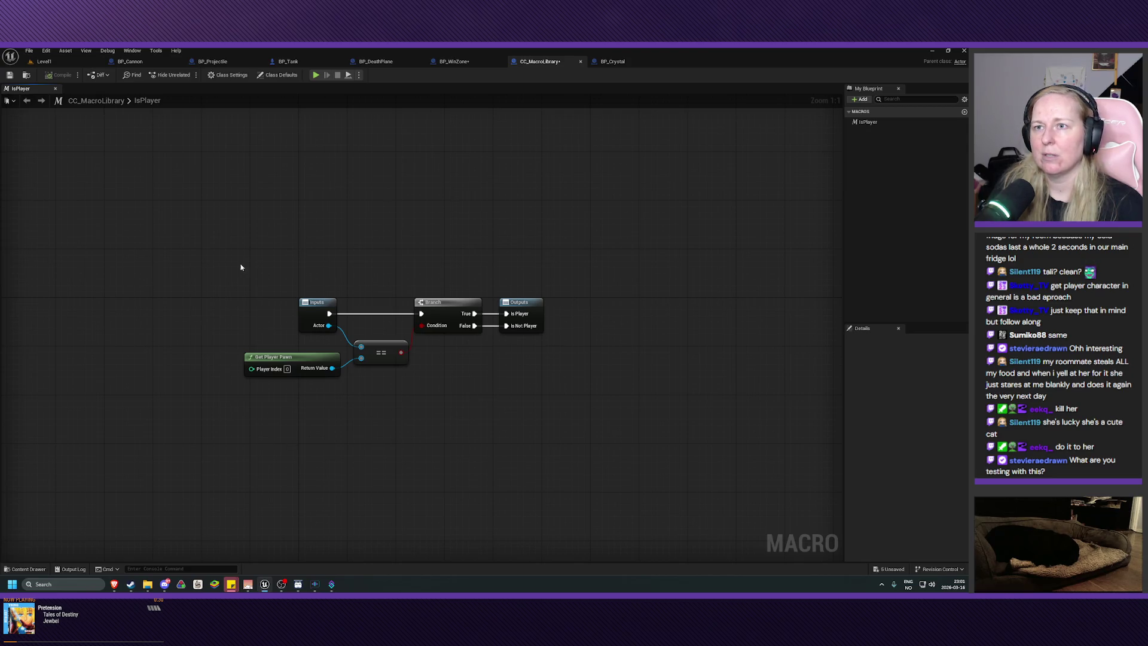
{"action": "left_click", "coordinate": [611, 67]}
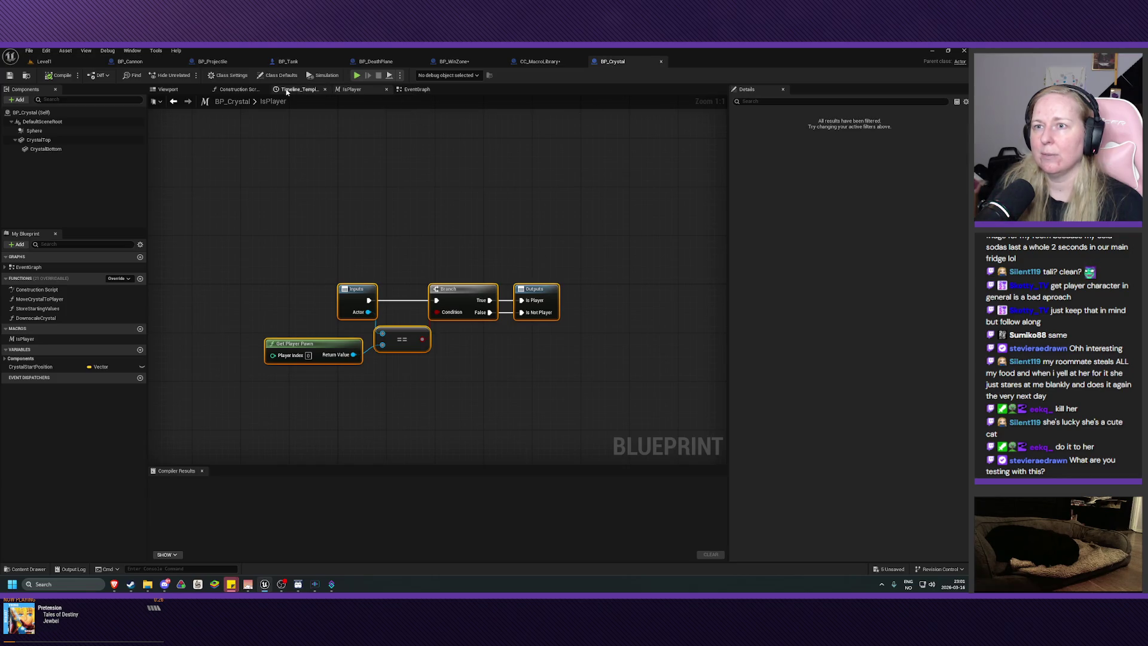
Look over BP_Crystal's event graph, then fly the Level1 camera close to the crystals and cannon
{"action": "left_click", "coordinate": [413, 91]}
{"action": "mouse_move", "coordinate": [477, 336]}
{"action": "left_mouse_down"}
{"action": "mouse_move", "coordinate": [484, 322]}
{"action": "mouse_move", "coordinate": [466, 349]}
{"action": "left_mouse_up"}
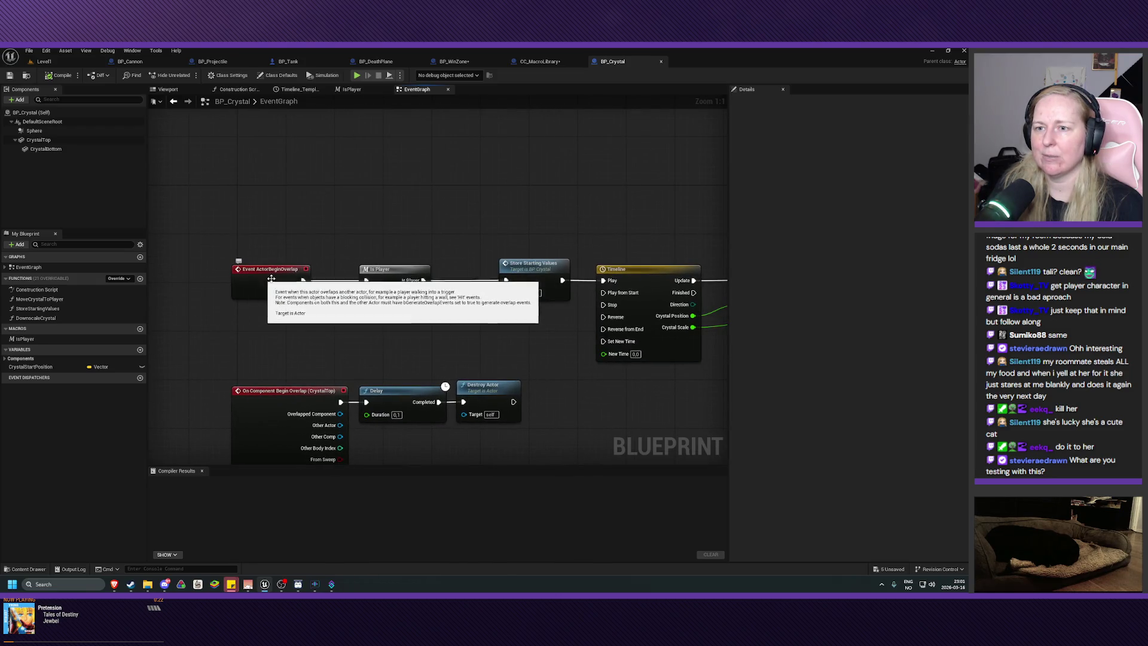
{"action": "left_click", "coordinate": [90, 64]}
{"action": "mouse_move", "coordinate": [383, 240]}
{"action": "left_mouse_down"}
{"action": "mouse_move", "coordinate": [383, 227]}
{"action": "mouse_move", "coordinate": [353, 215]}
{"action": "mouse_move", "coordinate": [404, 217]}
{"action": "left_mouse_up"}
{"action": "left_click_drag", "start_coordinate": [431, 323], "coordinate": [454, 334]}
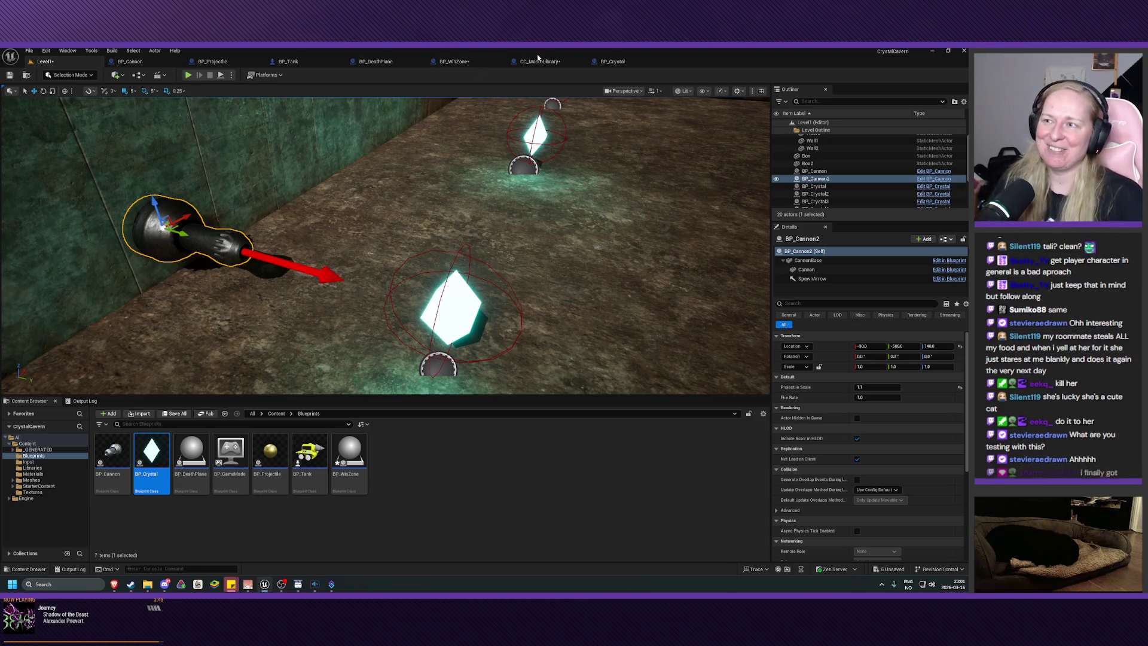
{"action": "left_click", "coordinate": [555, 63]}
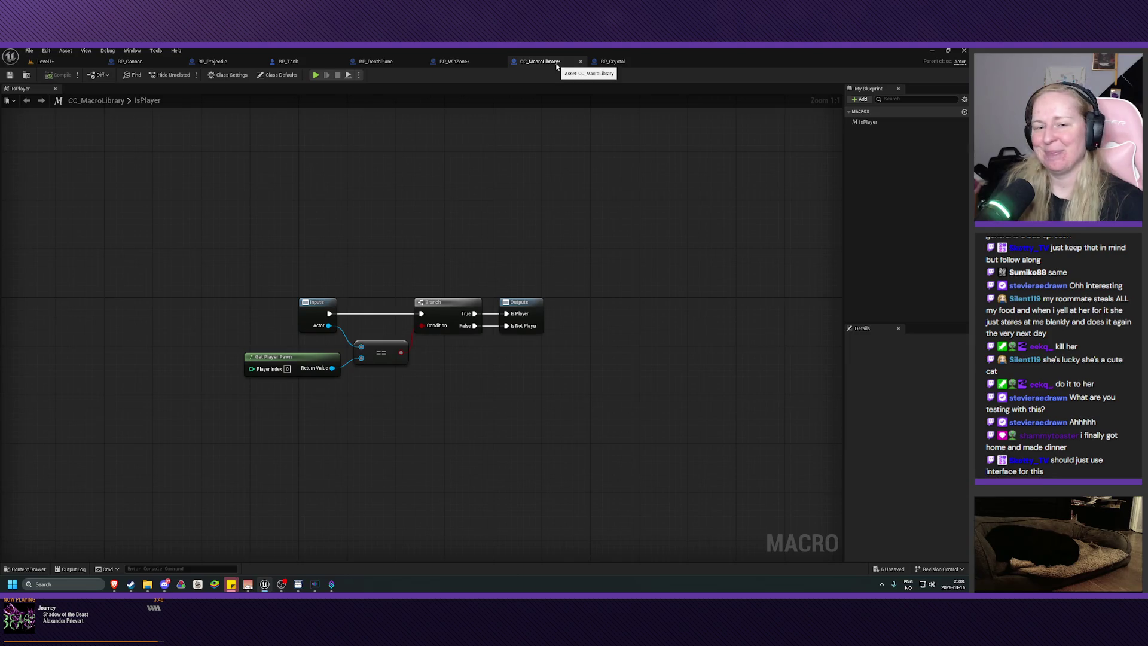
{"action": "mouse_move", "coordinate": [508, 205]}
{"action": "left_mouse_down"}
{"action": "mouse_move", "coordinate": [535, 202]}
{"action": "mouse_move", "coordinate": [515, 228]}
{"action": "mouse_move", "coordinate": [502, 212]}
{"action": "left_mouse_up"}
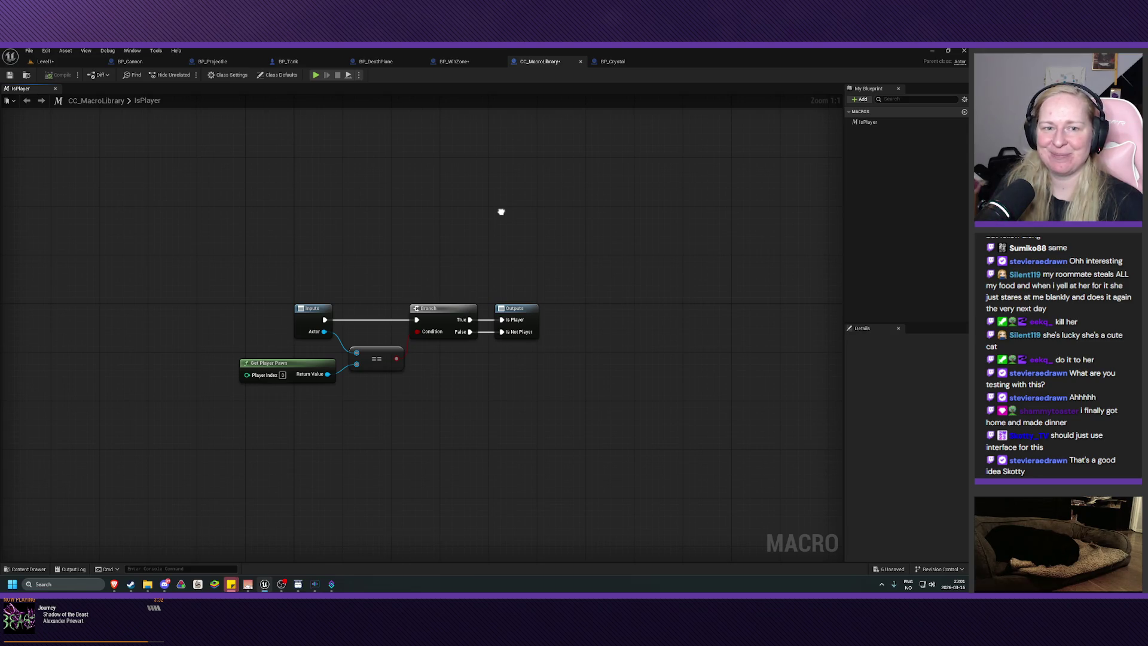
{"action": "left_click_drag", "start_coordinate": [502, 212], "coordinate": [499, 218]}
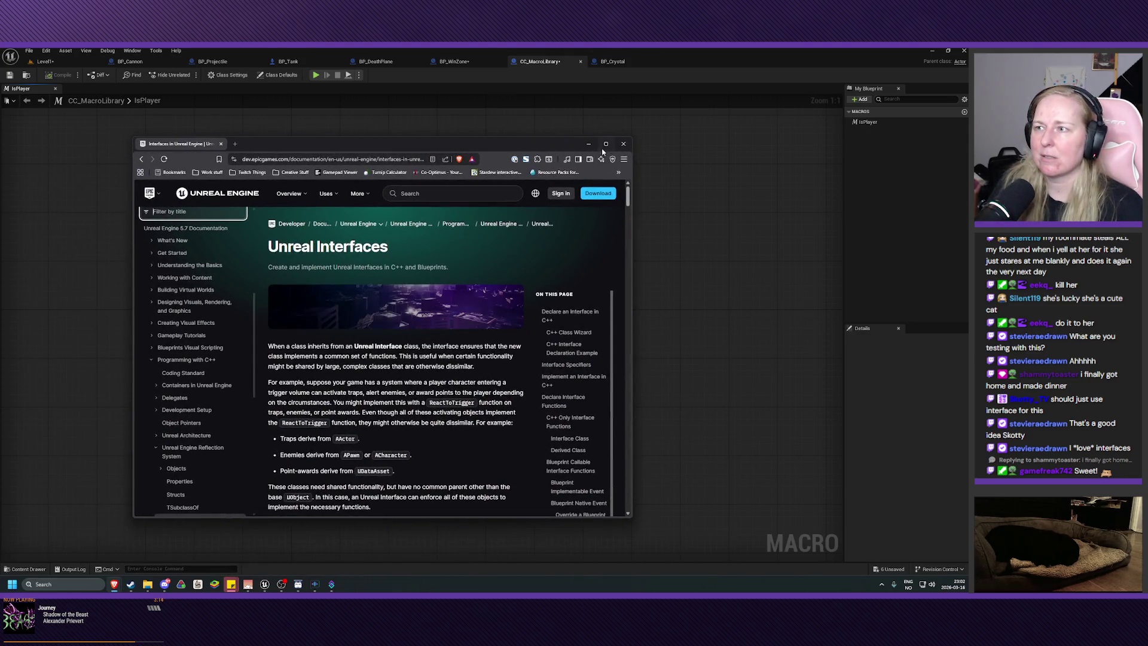
Maximize the Unreal Interfaces documentation page and scroll through its opening content
{"action": "left_click", "coordinate": [606, 143]}
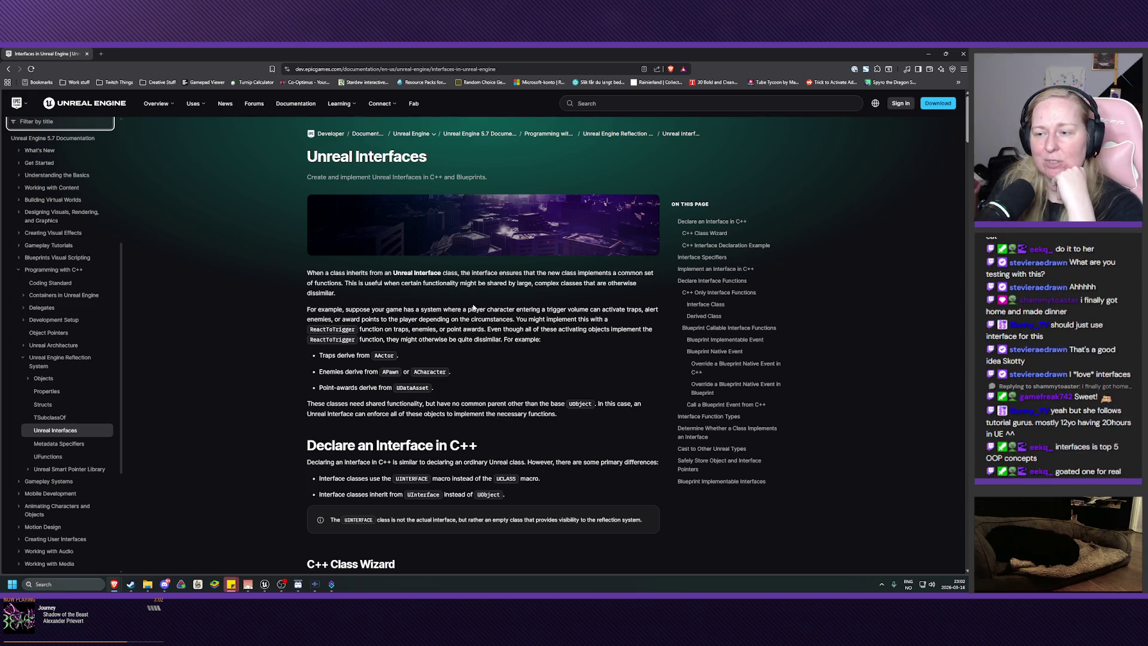
{"action": "scroll", "coordinate": [474, 307], "scroll_direction": "down", "scroll_amount": 5}
{"action": "scroll", "coordinate": [474, 307], "scroll_direction": "up", "scroll_amount": 5}
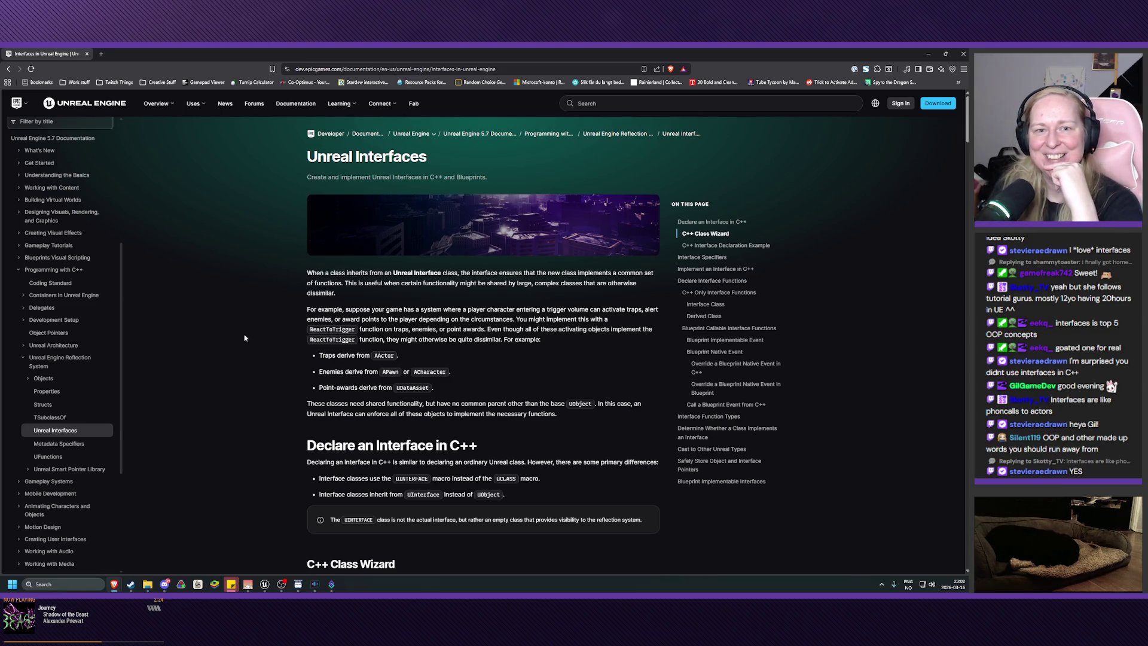
{"action": "scroll", "coordinate": [242, 336], "scroll_direction": "down", "scroll_amount": 1}
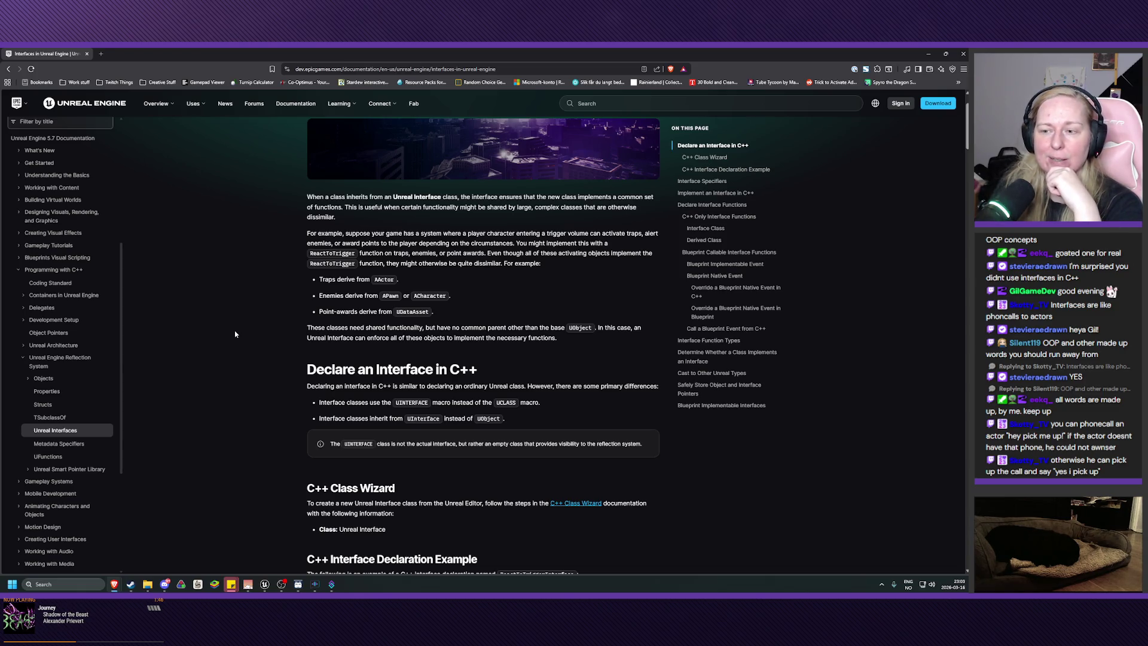
Read down through the rest of the Unreal Interfaces documentation page
{"action": "scroll", "coordinate": [235, 335], "scroll_direction": "down", "scroll_amount": 5}
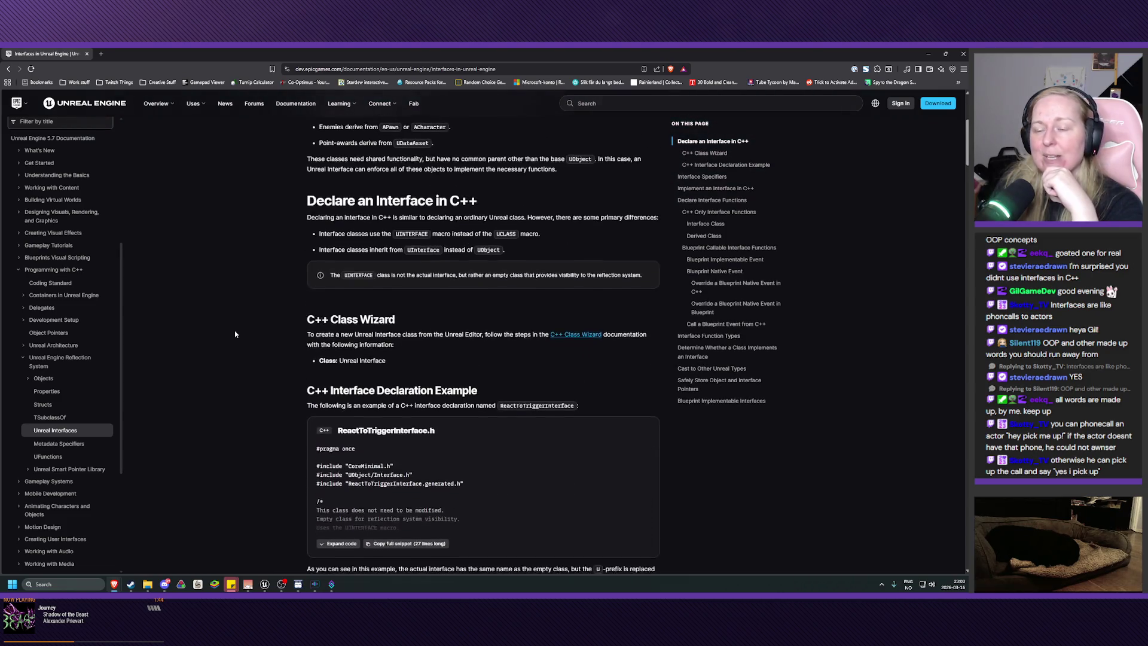
{"action": "scroll", "coordinate": [235, 334], "scroll_direction": "down", "scroll_amount": 2}
{"action": "scroll", "coordinate": [235, 334], "scroll_direction": "down", "scroll_amount": 6}
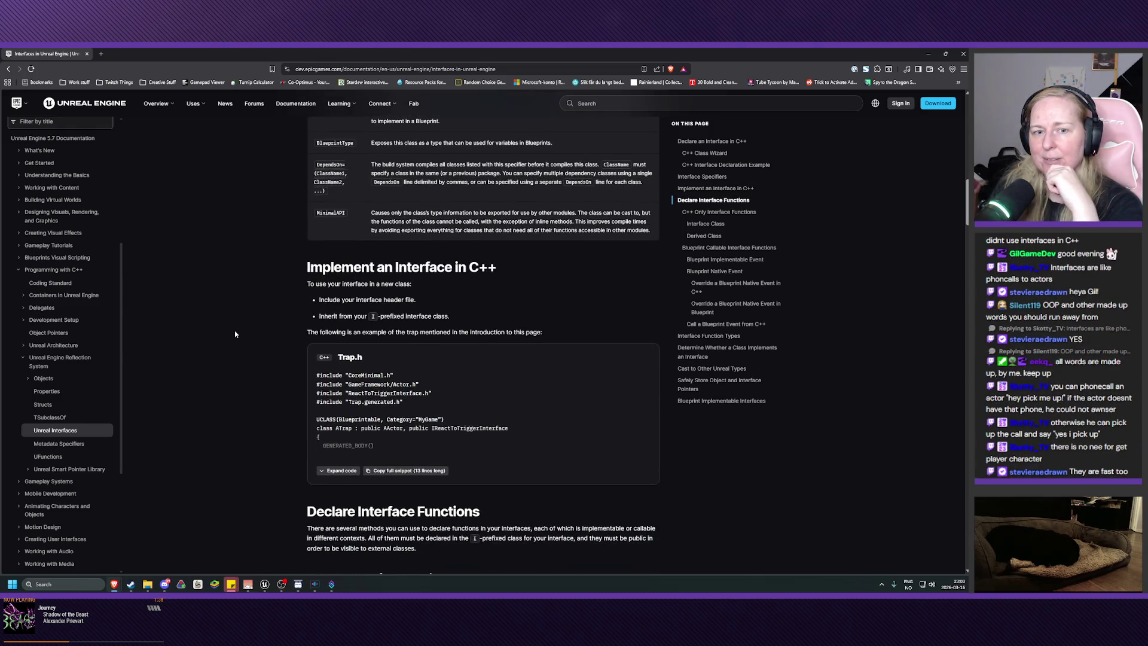
{"action": "scroll", "coordinate": [235, 334], "scroll_direction": "up", "scroll_amount": 5}
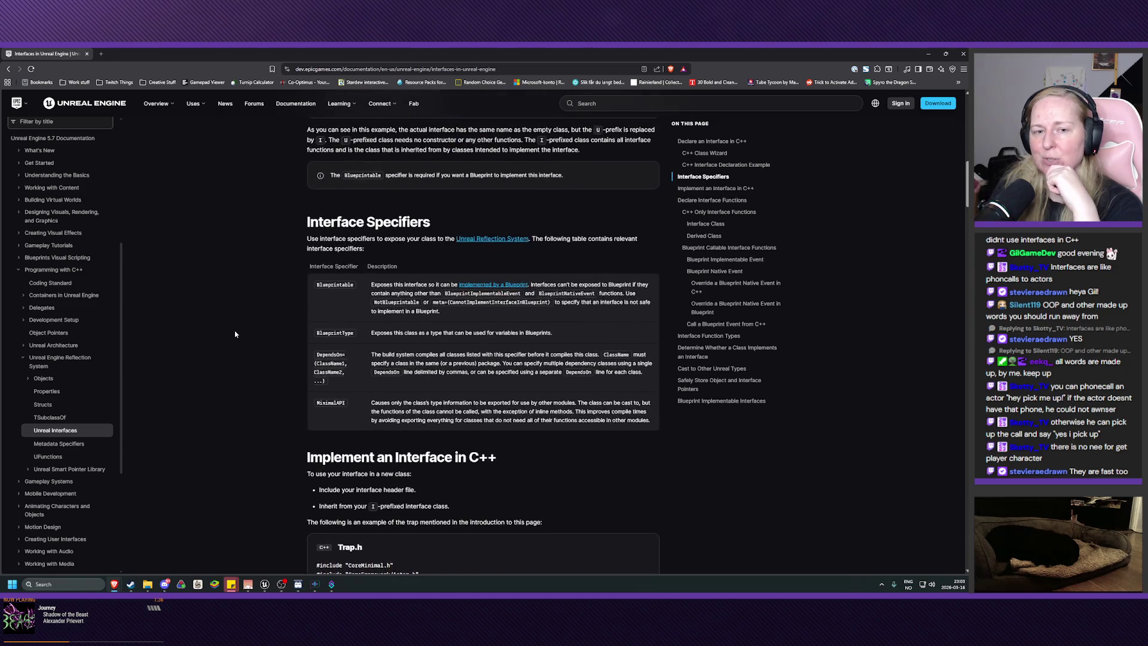
{"action": "scroll", "coordinate": [235, 334], "scroll_direction": "up", "scroll_amount": 6}
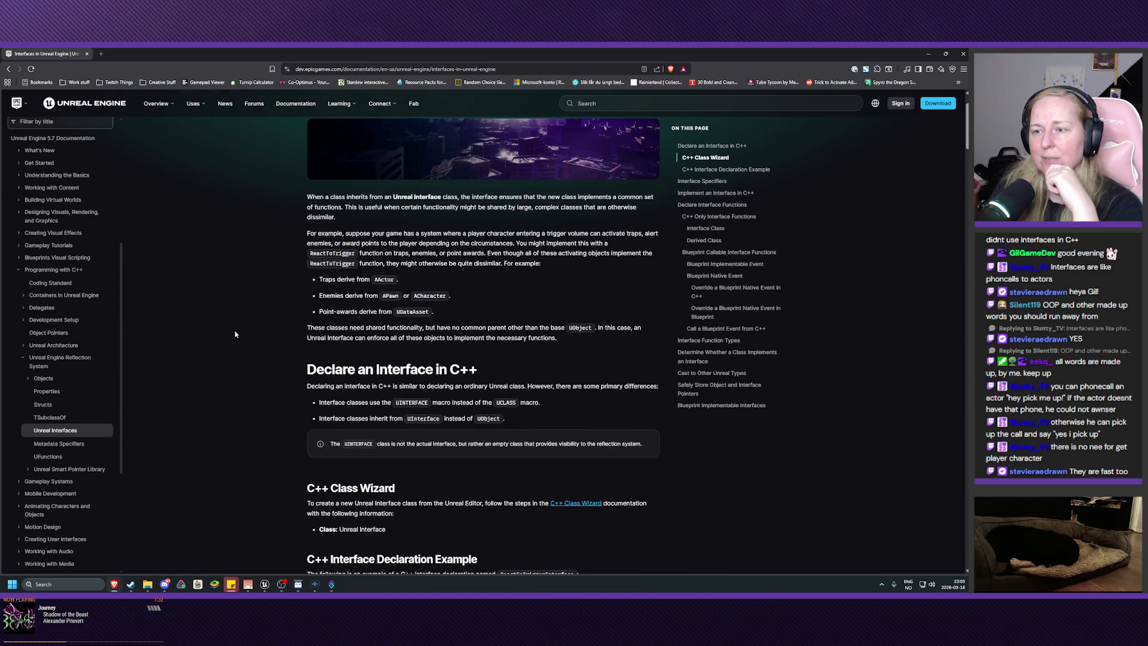
{"action": "scroll", "coordinate": [235, 334], "scroll_direction": "down", "scroll_amount": 1}
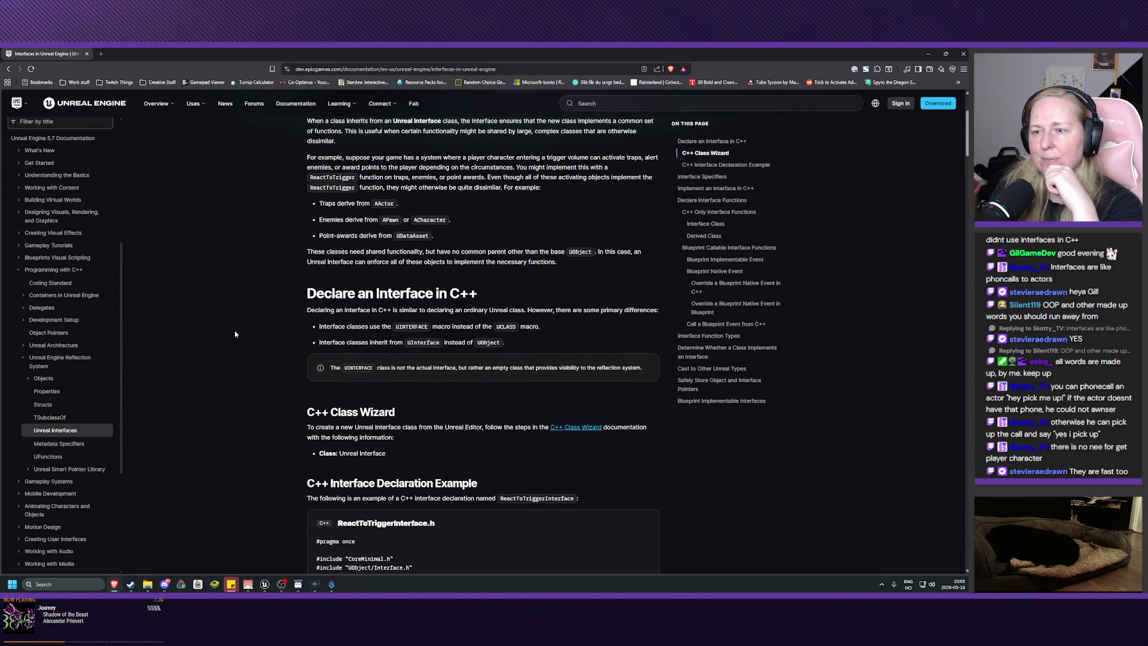
{"action": "scroll", "coordinate": [235, 335], "scroll_direction": "down", "scroll_amount": 4}
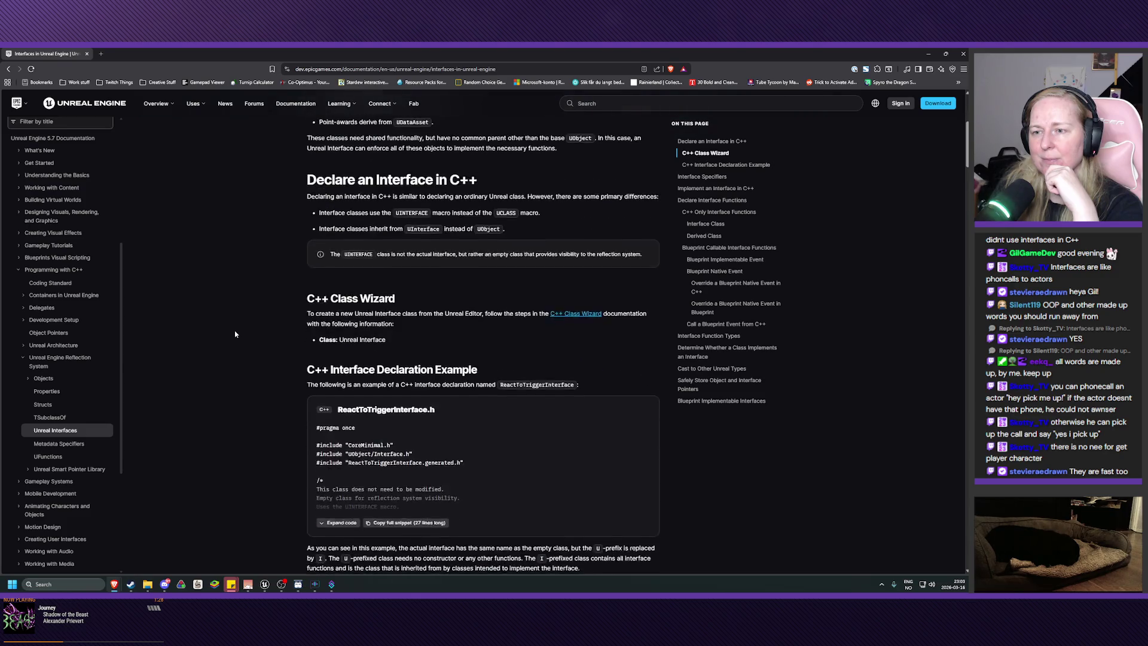
{"action": "scroll", "coordinate": [292, 402], "scroll_direction": "up", "scroll_amount": 6}
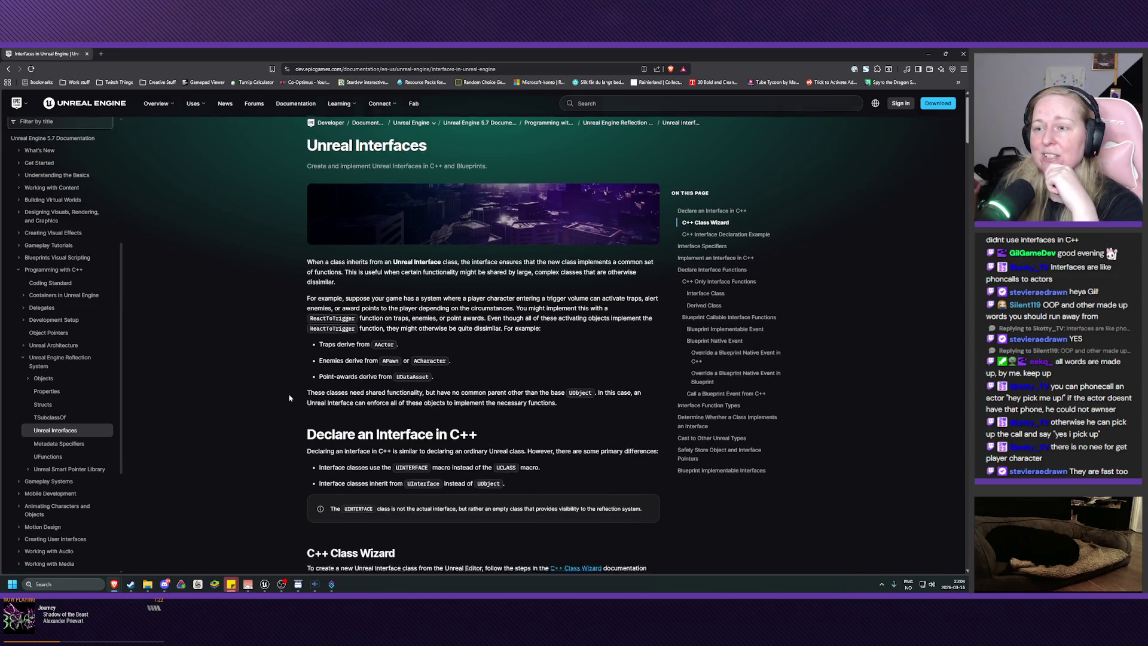
{"action": "scroll", "coordinate": [289, 398], "scroll_direction": "down", "scroll_amount": 5}
{"action": "scroll", "coordinate": [289, 398], "scroll_direction": "down", "scroll_amount": 10}
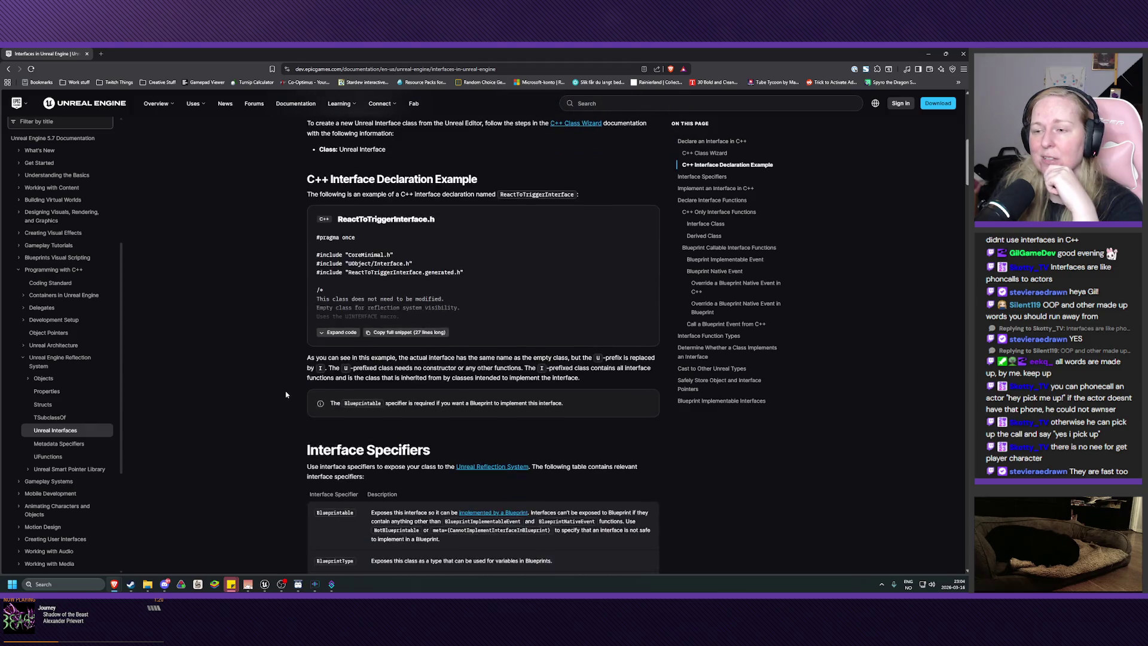
{"action": "scroll", "coordinate": [284, 393], "scroll_direction": "down", "scroll_amount": 7}
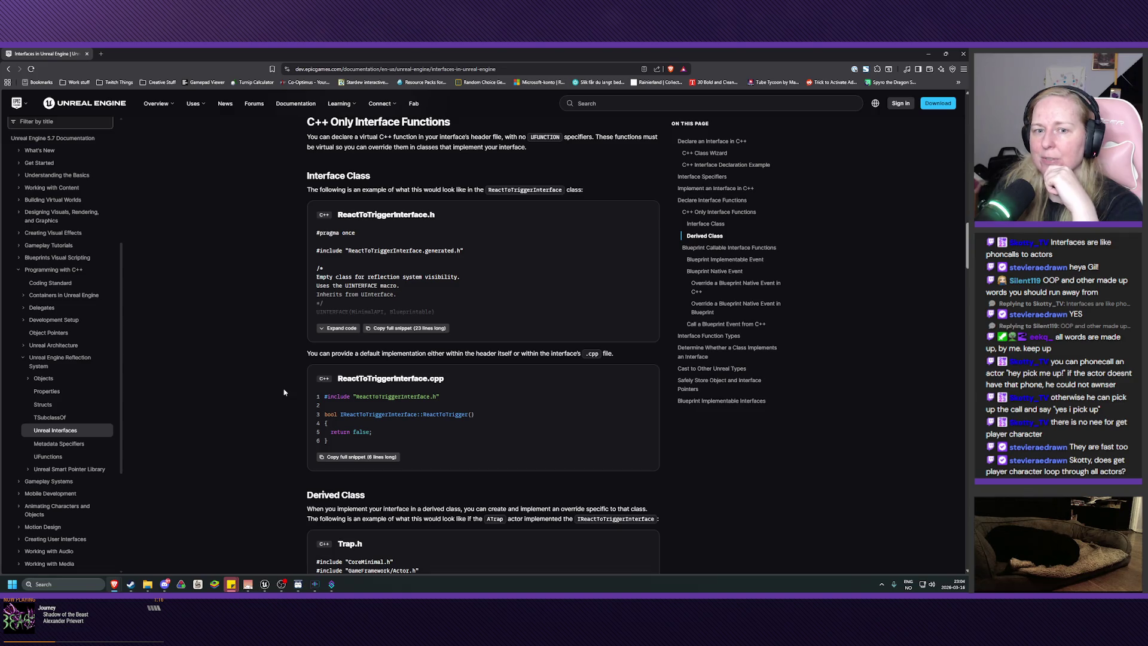
{"action": "scroll", "coordinate": [285, 392], "scroll_direction": "down", "scroll_amount": 7}
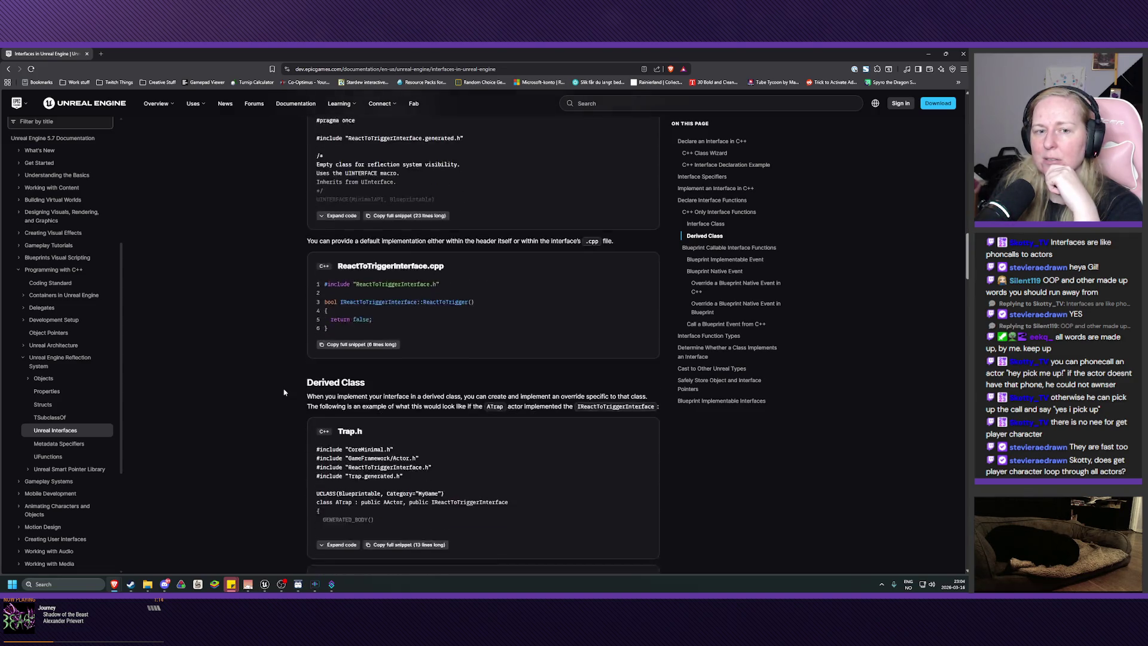
{"action": "scroll", "coordinate": [284, 392], "scroll_direction": "down", "scroll_amount": 10}
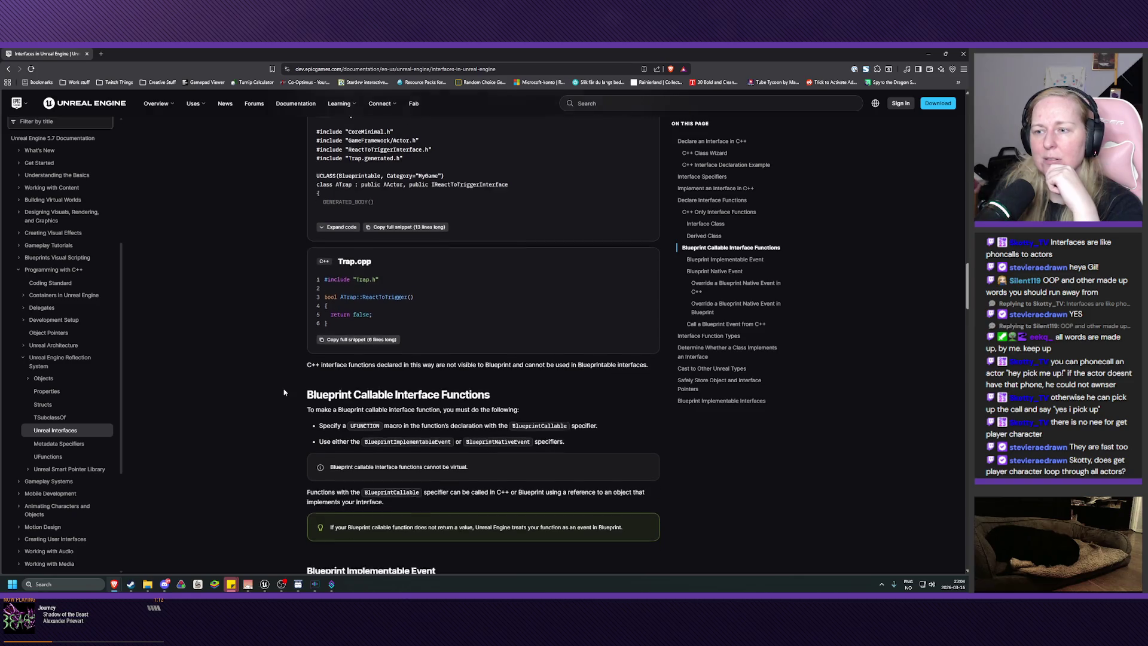
{"action": "scroll", "coordinate": [284, 393], "scroll_direction": "down", "scroll_amount": 9}
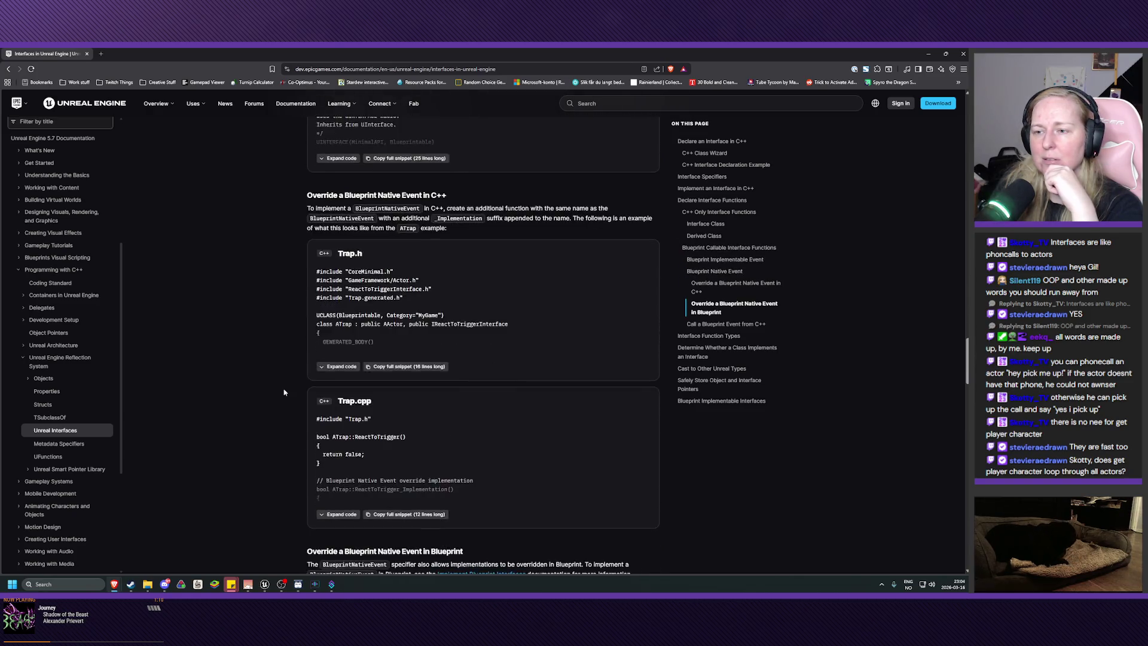
{"action": "scroll", "coordinate": [284, 392], "scroll_direction": "down", "scroll_amount": 16}
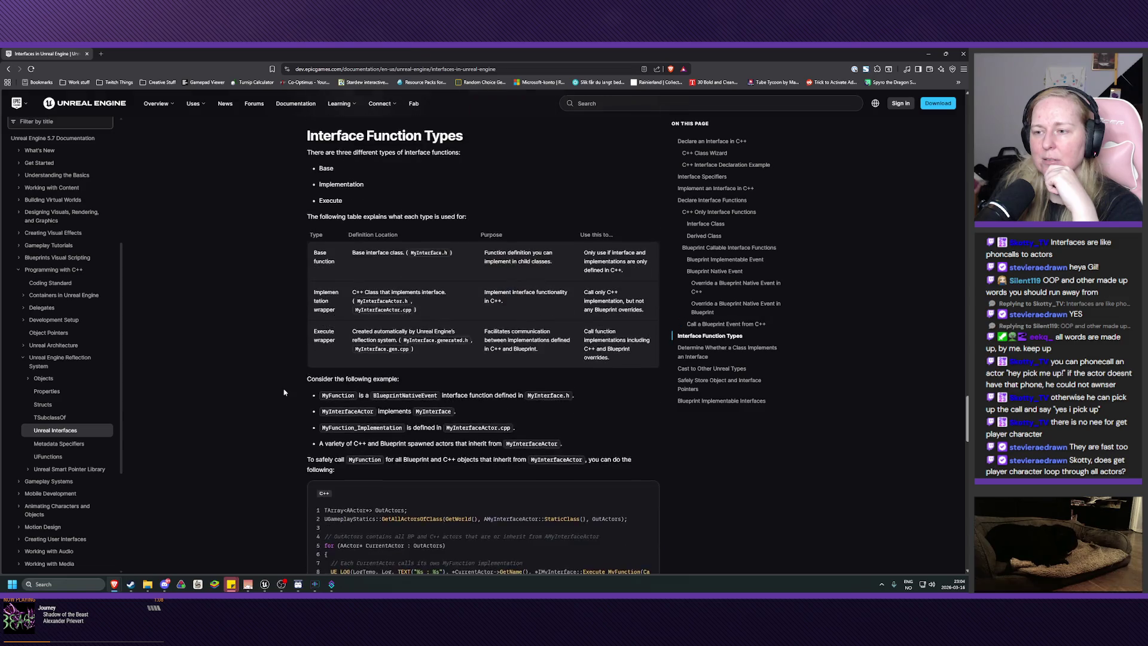
{"action": "scroll", "coordinate": [284, 393], "scroll_direction": "down", "scroll_amount": 15}
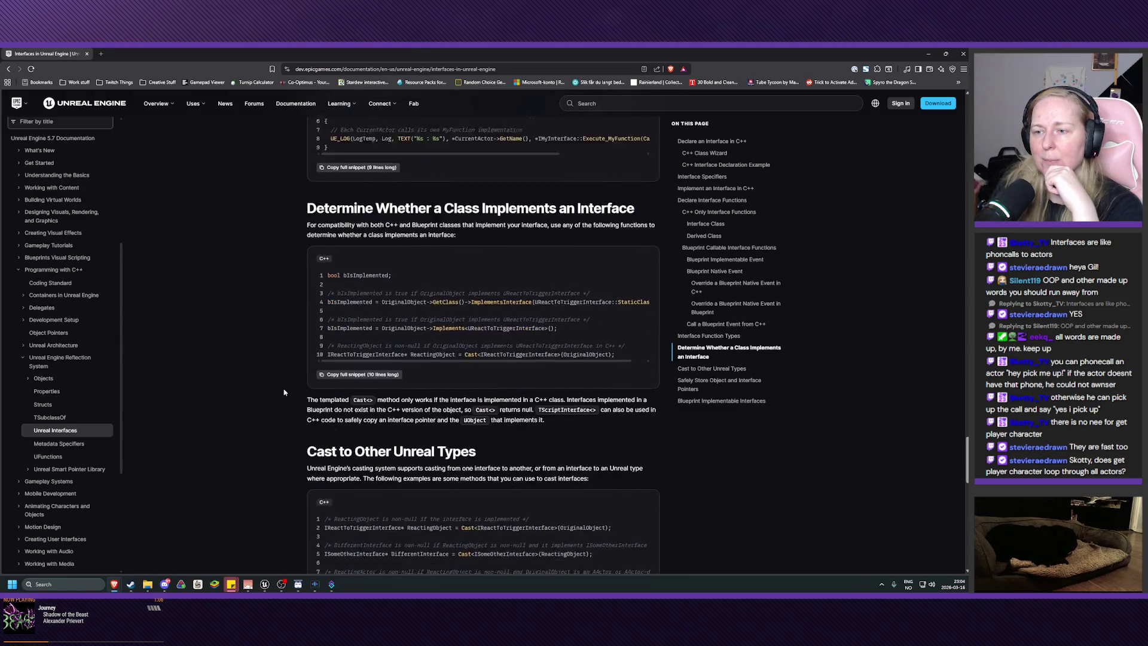
Scroll back up the page, then close the documentation to return to the IsPlayer macro
{"action": "scroll", "coordinate": [284, 393], "scroll_direction": "up", "scroll_amount": 14}
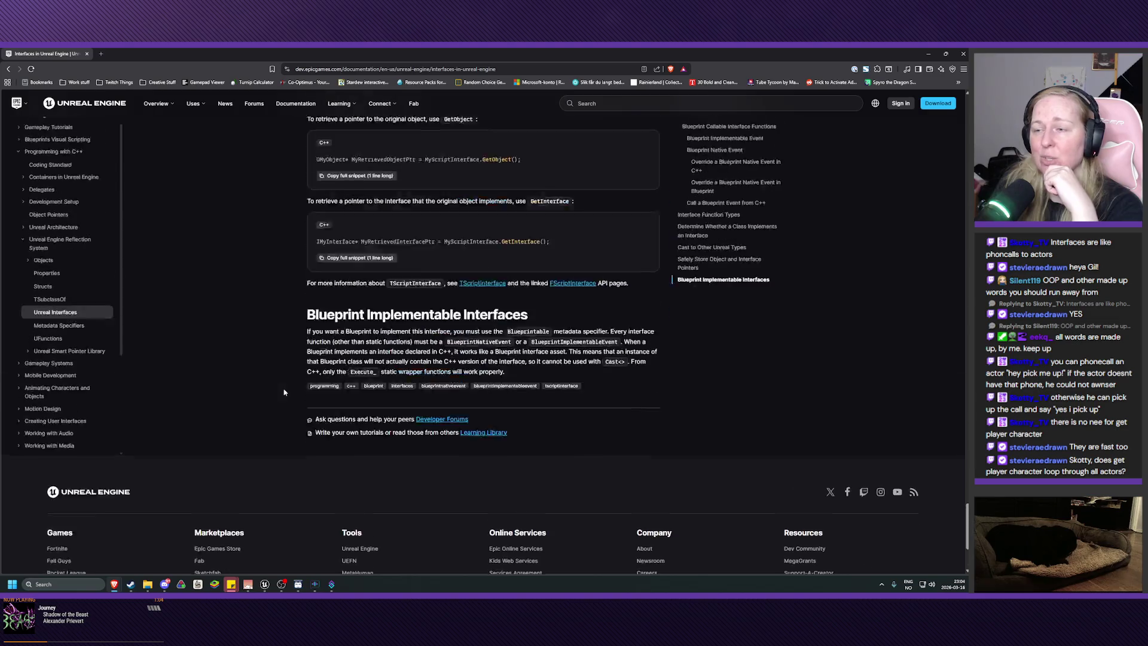
{"action": "scroll", "coordinate": [285, 392], "scroll_direction": "up", "scroll_amount": 15}
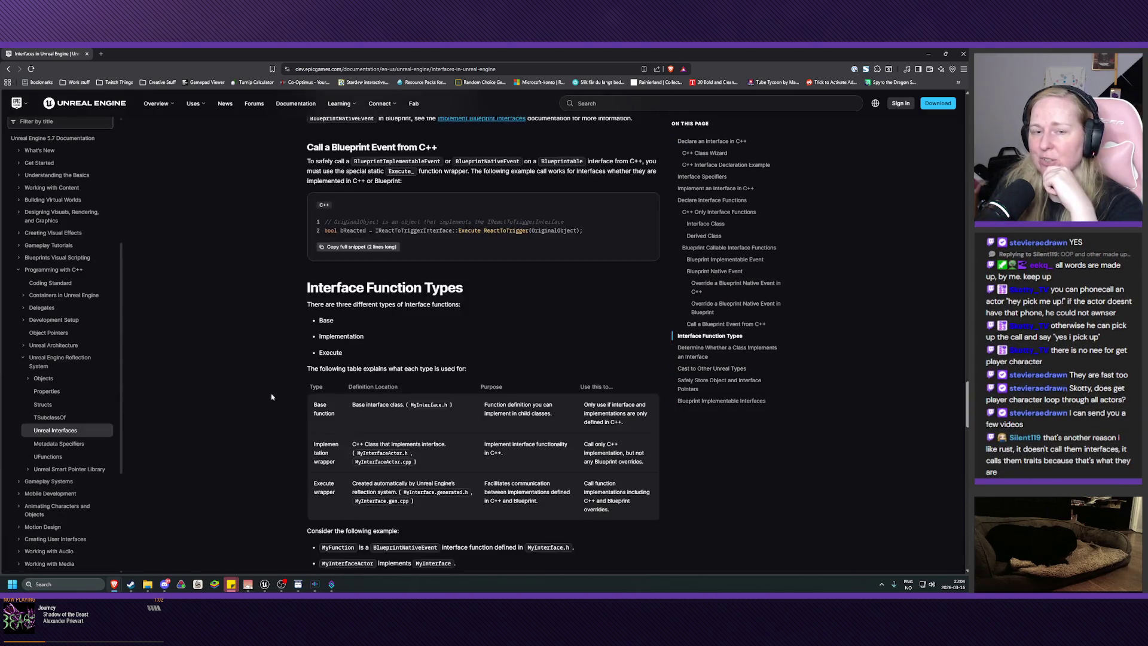
{"action": "scroll", "coordinate": [266, 386], "scroll_direction": "up", "scroll_amount": 12}
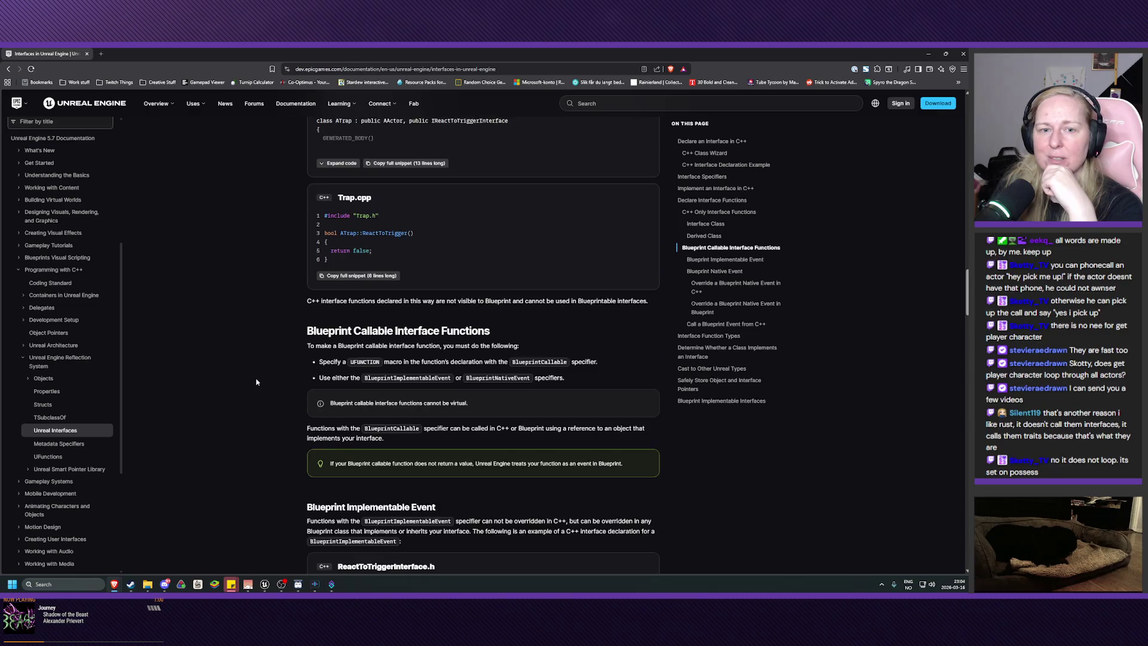
{"action": "scroll", "coordinate": [254, 377], "scroll_direction": "up", "scroll_amount": 15}
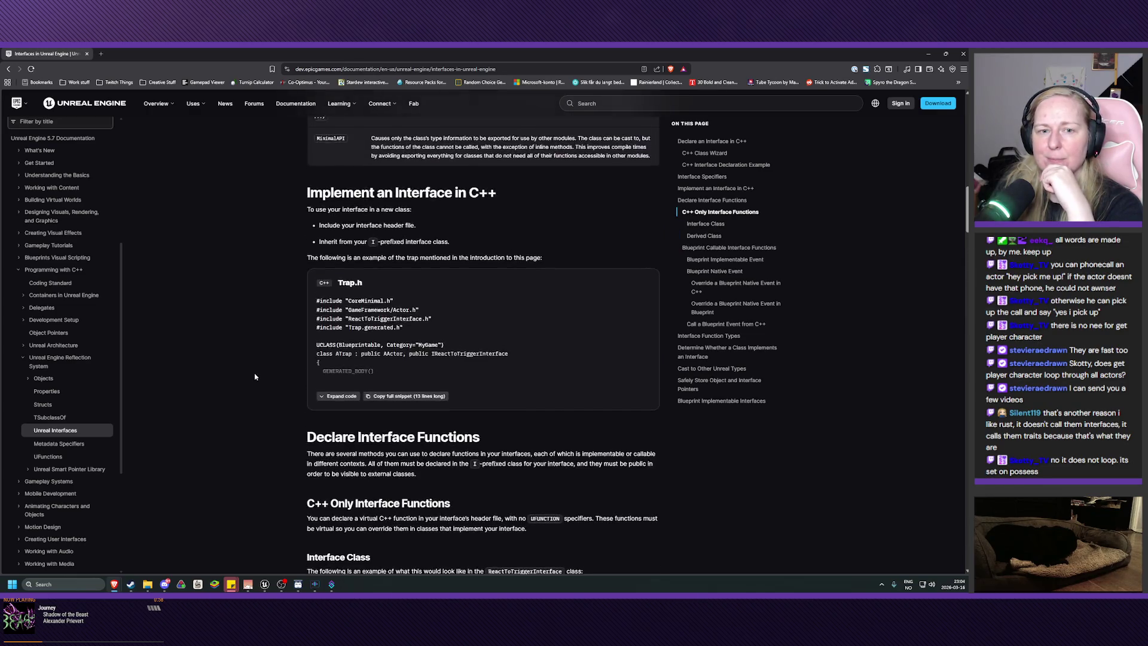
{"action": "scroll", "coordinate": [255, 376], "scroll_direction": "up", "scroll_amount": 3}
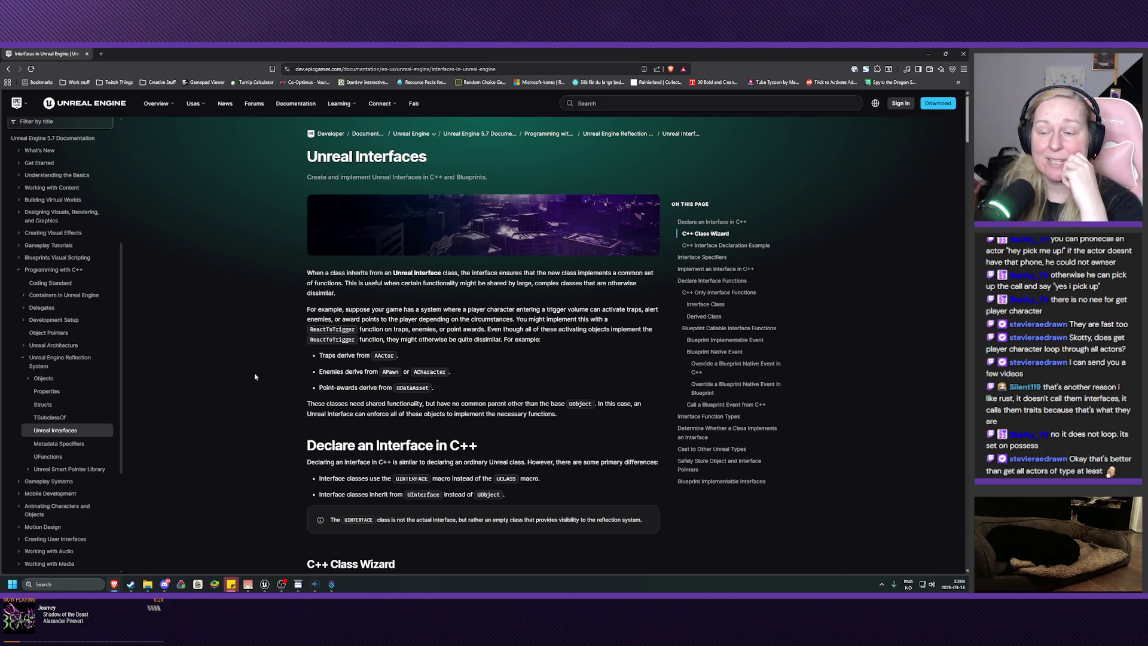
{"action": "scroll", "coordinate": [255, 377], "scroll_direction": "down", "scroll_amount": 3}
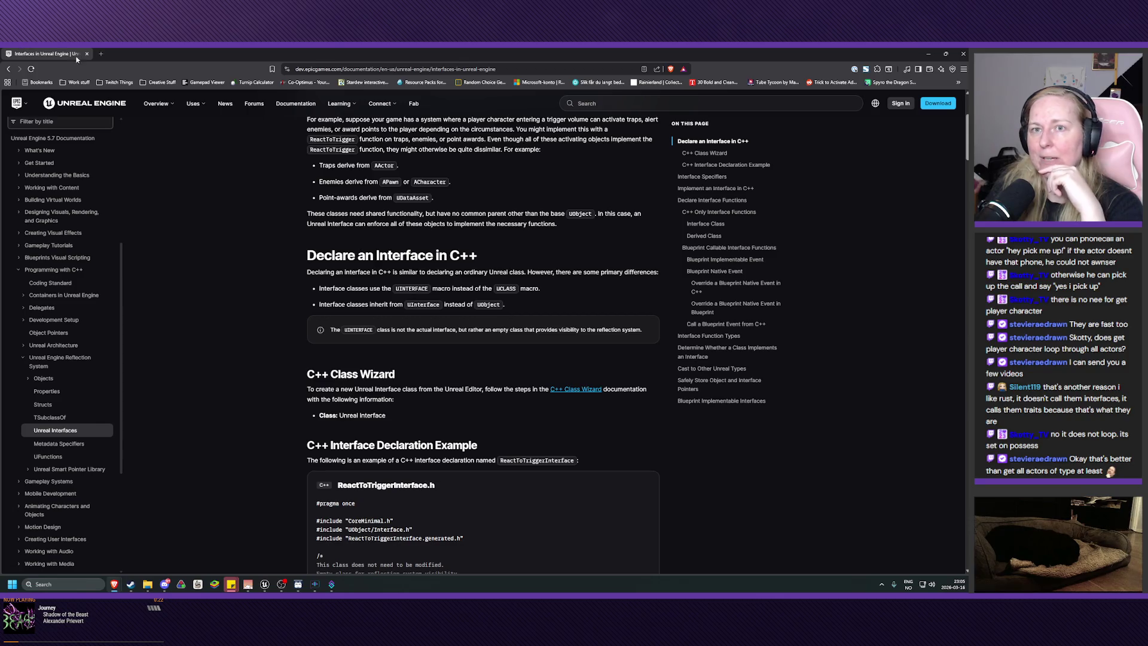
{"action": "left_click", "coordinate": [87, 54]}
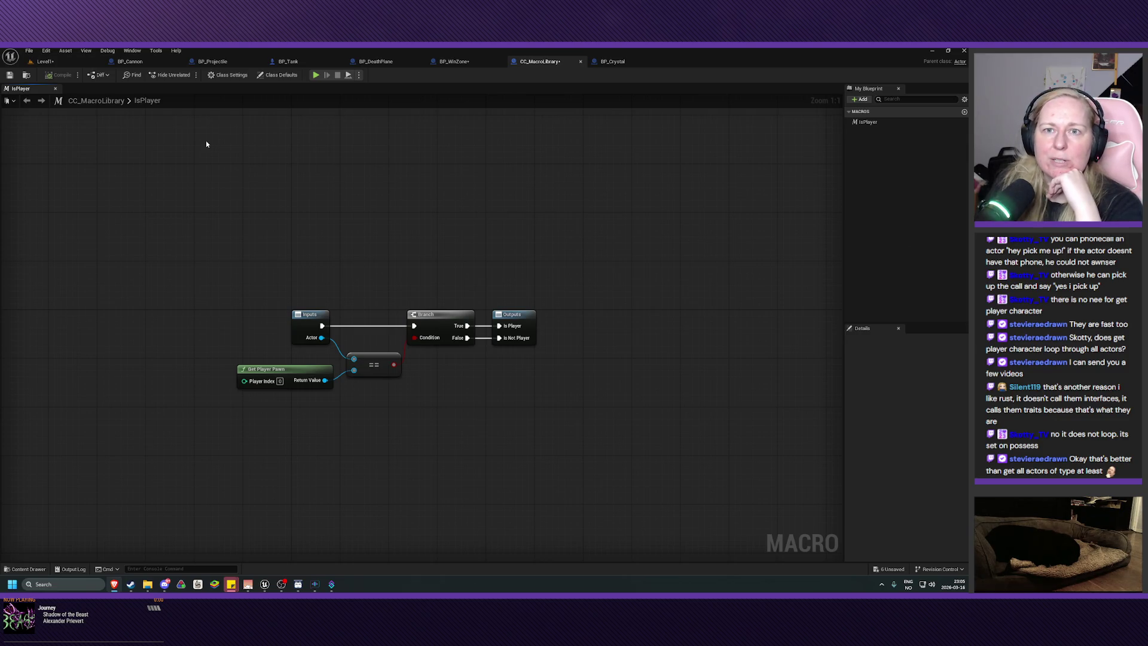
Delete the Is Player node from BP_Crystal's event graph
{"action": "mouse_move", "coordinate": [455, 247]}
{"action": "left_mouse_down"}
{"action": "mouse_move", "coordinate": [464, 202]}
{"action": "mouse_move", "coordinate": [460, 238]}
{"action": "left_mouse_up"}
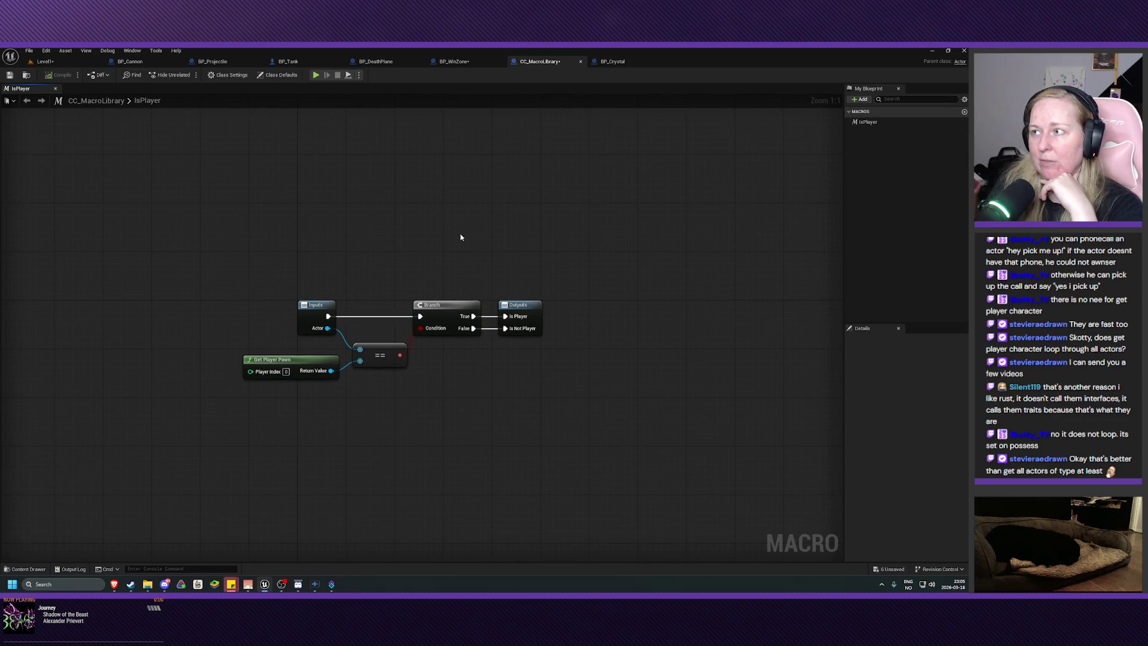
{"action": "left_click_drag", "start_coordinate": [390, 187], "coordinate": [383, 191]}
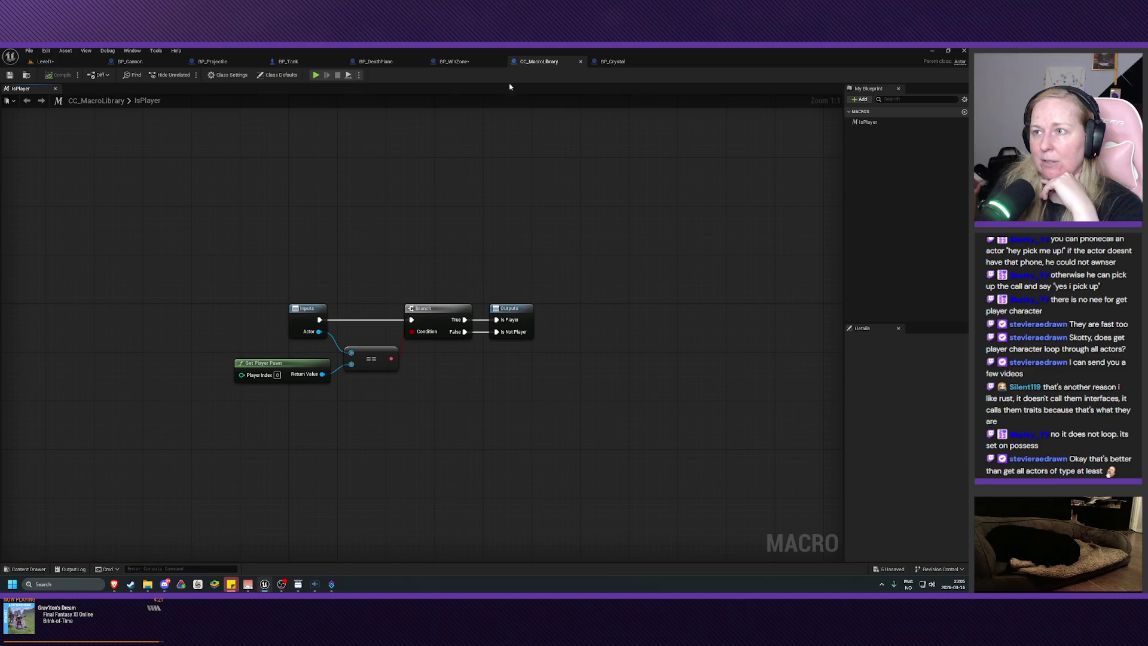
{"action": "left_click", "coordinate": [620, 66]}
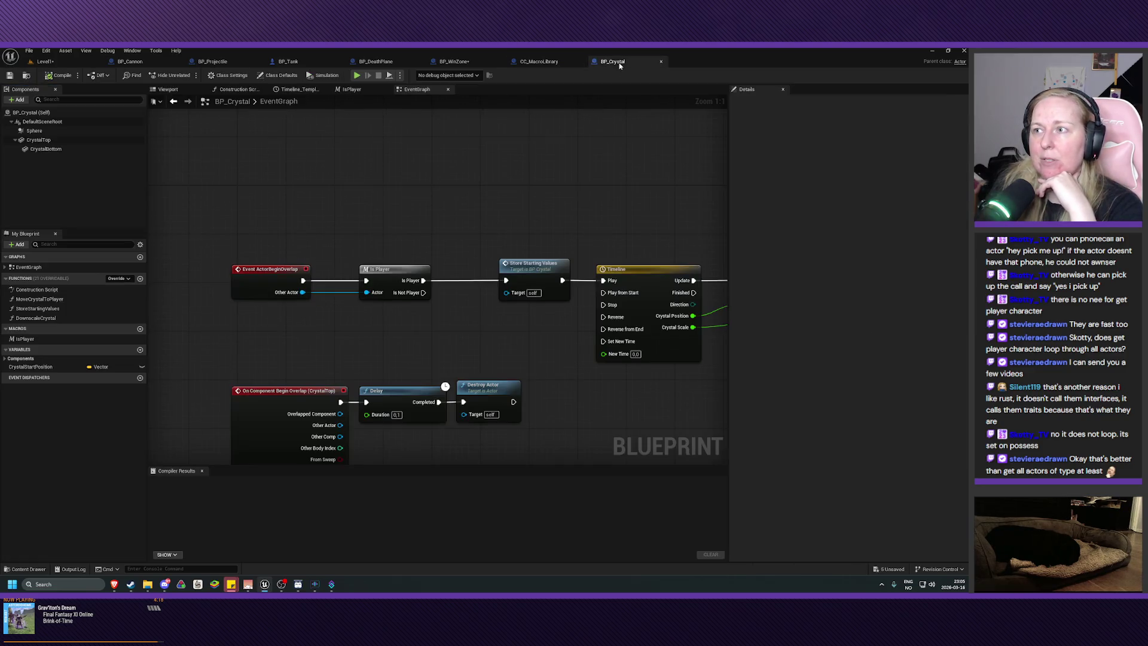
{"action": "left_click_drag", "start_coordinate": [405, 342], "coordinate": [415, 325]}
{"action": "left_click_drag", "start_coordinate": [394, 194], "coordinate": [394, 301]}
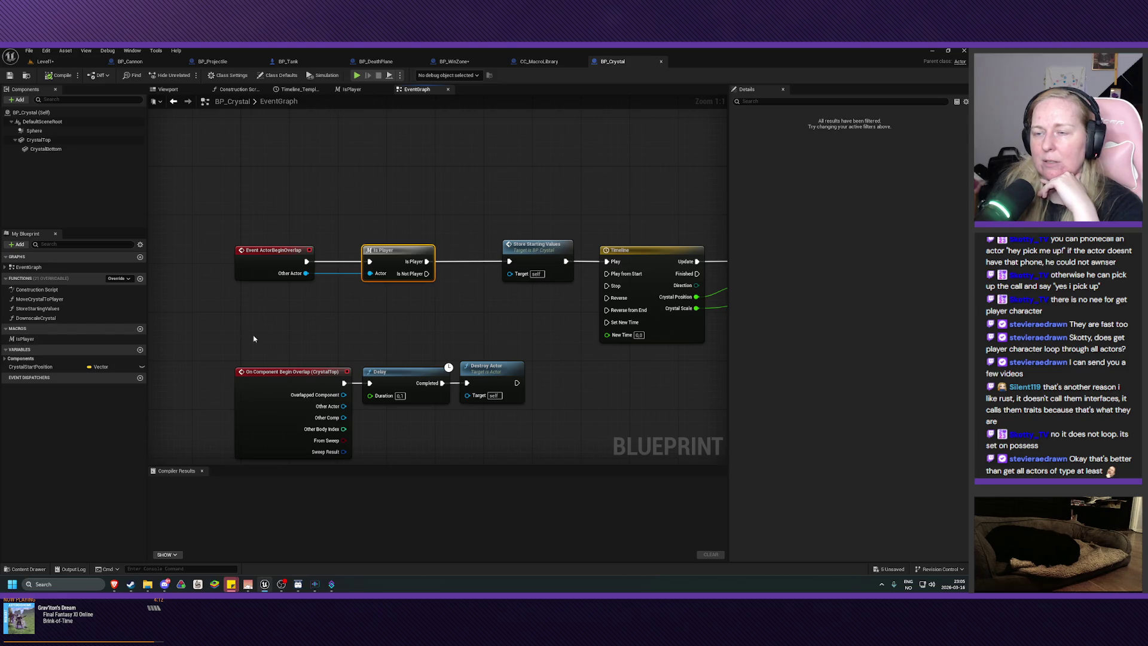
{"action": "key", "text": "Delete"}
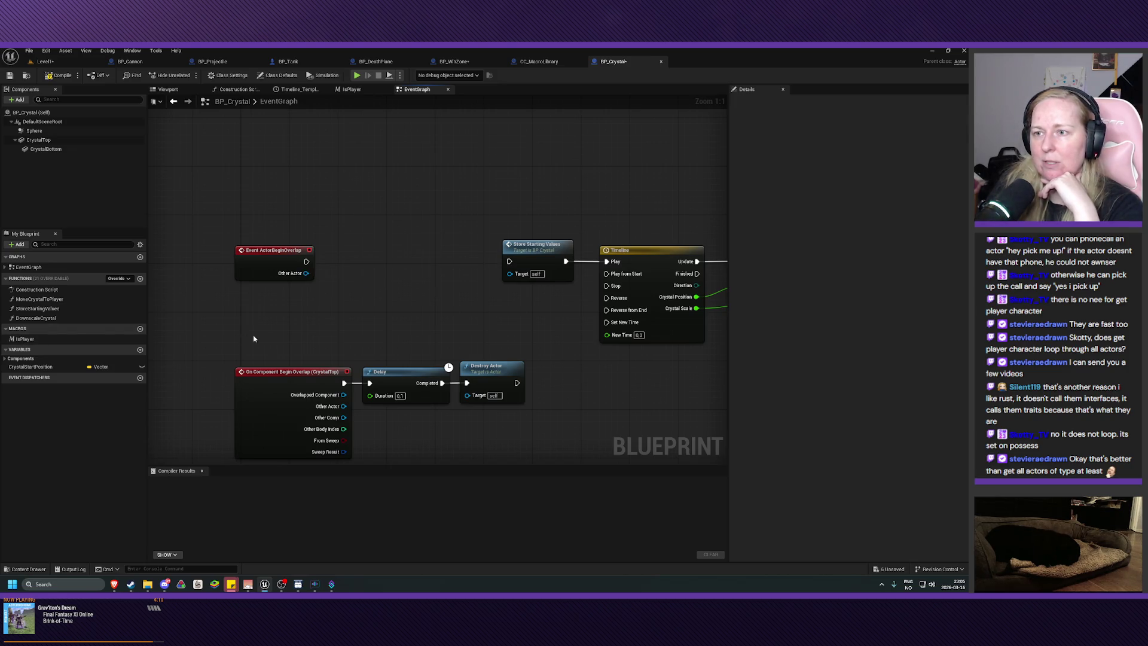
Delete BP_Crystal's local IsPlayer macro and confirm IsPlayer remains in CC_MacroLibrary
{"action": "right_click", "coordinate": [41, 345]}
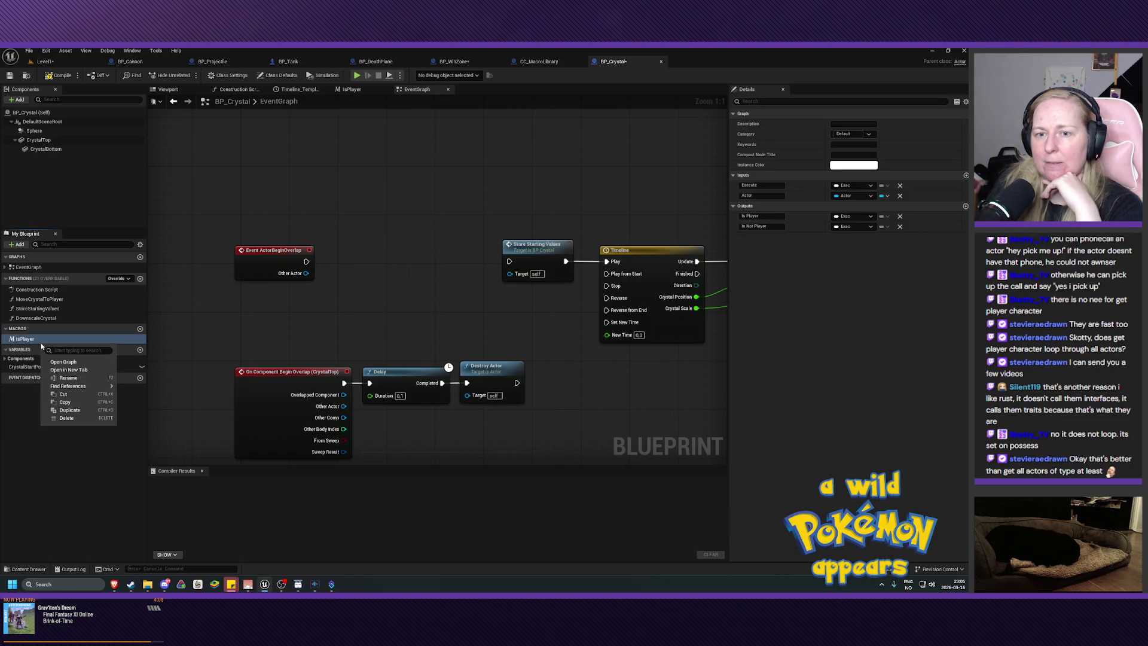
{"action": "left_click", "coordinate": [66, 418]}
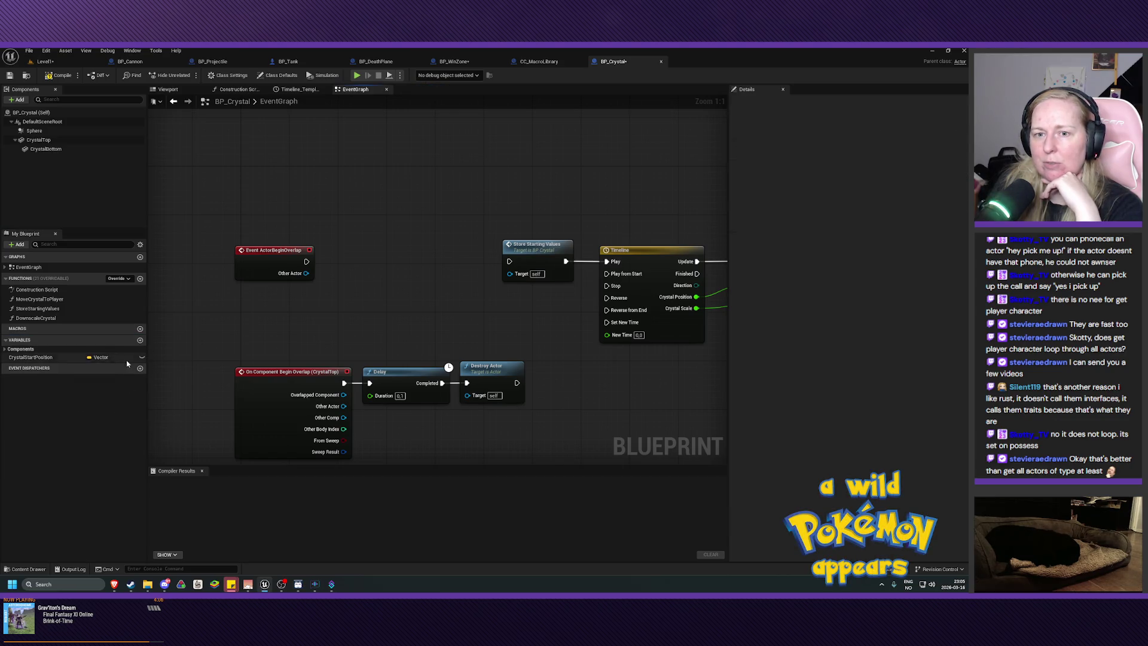
{"action": "left_click", "coordinate": [539, 61]}
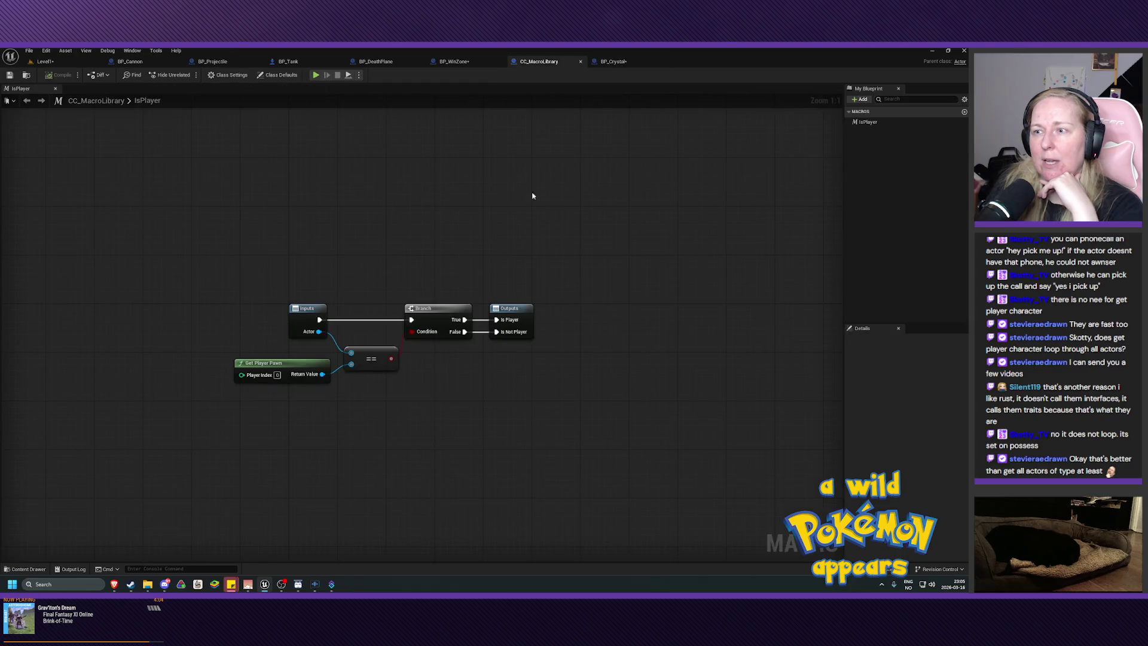
{"action": "right_click", "coordinate": [874, 123]}
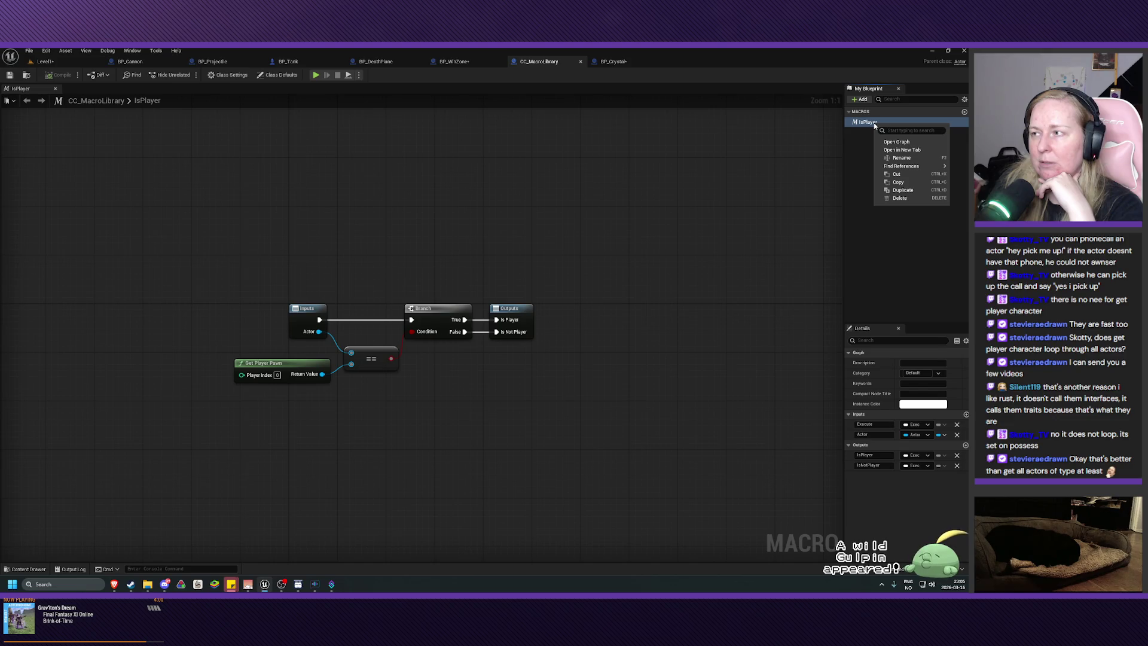
{"action": "key", "text": "Escape"}
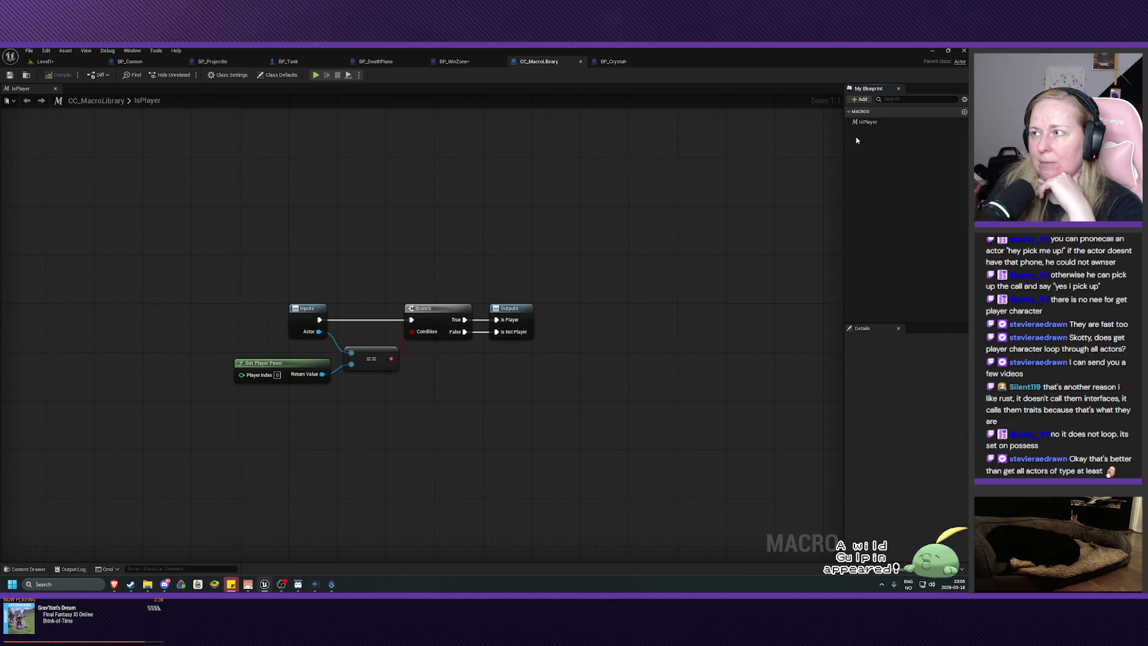
{"action": "left_click", "coordinate": [613, 61]}
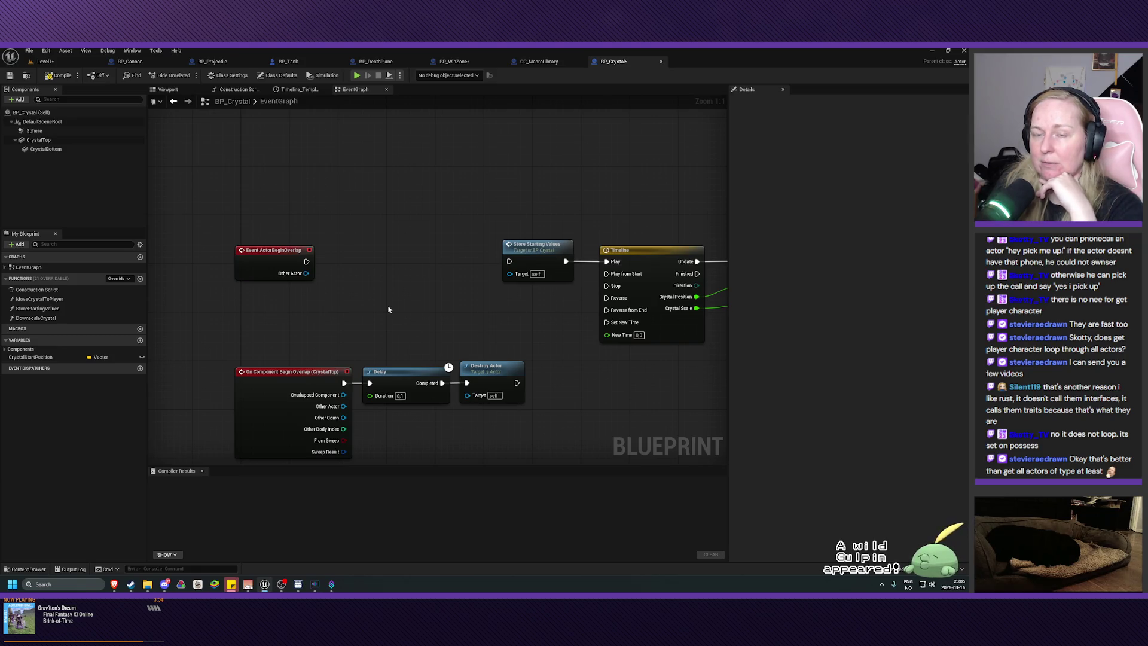
{"action": "left_click_drag", "start_coordinate": [388, 300], "coordinate": [390, 312]}
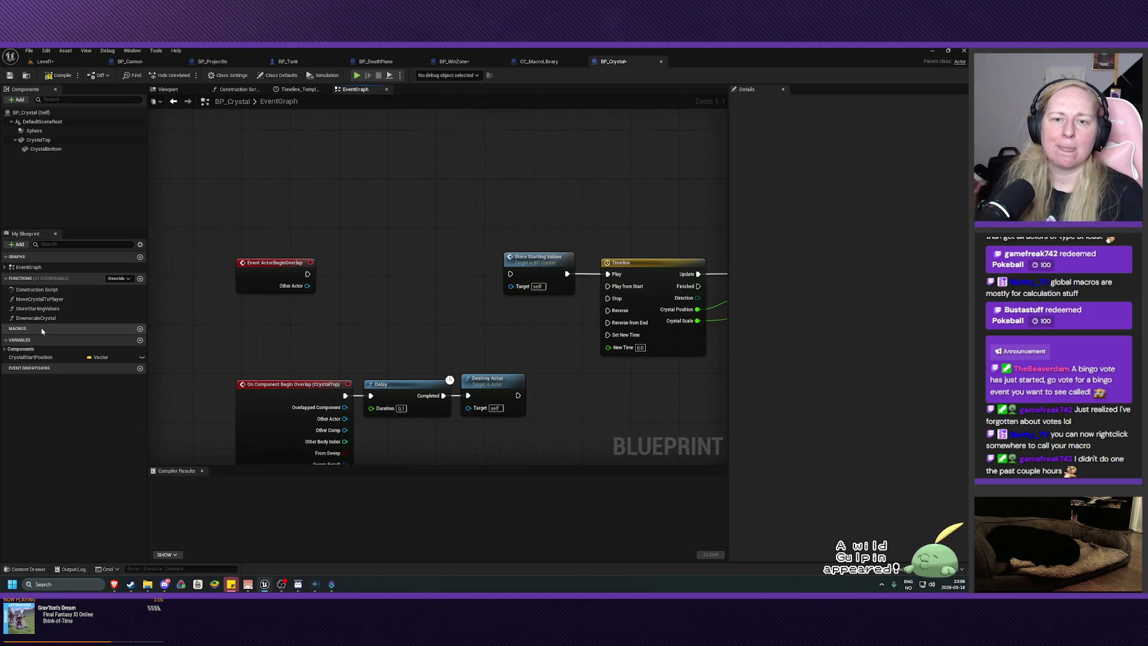
{"action": "right_click", "coordinate": [390, 272]}
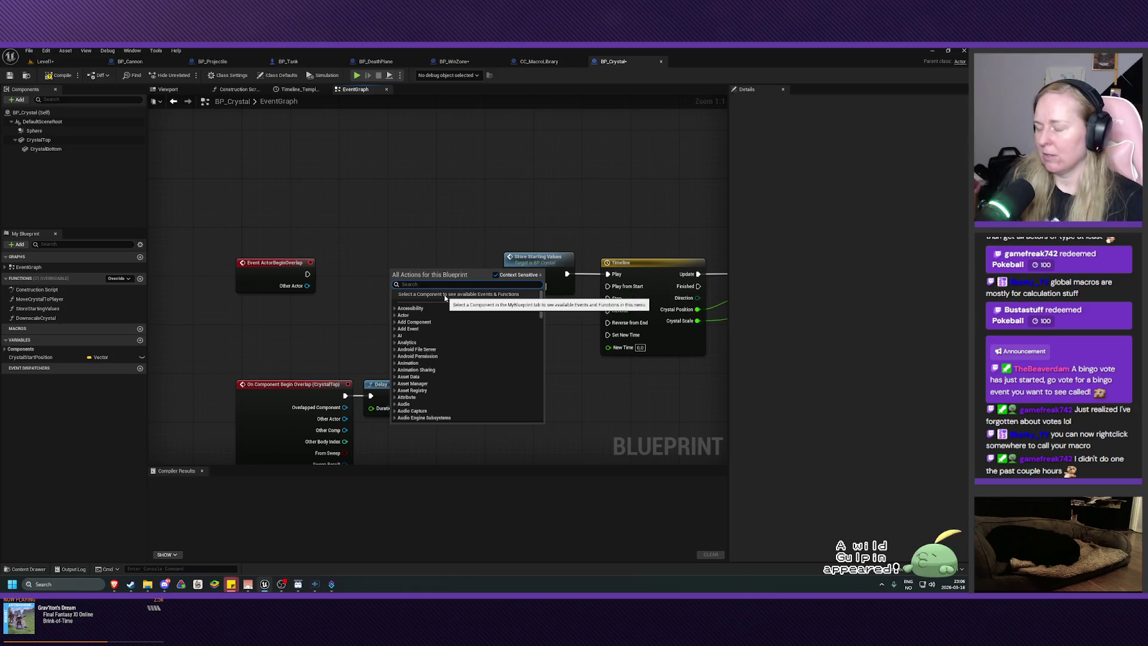
Add an Is Player node via an 'isplayer' search and wire ActorBeginOverlap's execution into it
{"action": "type", "text": "isplayer"}
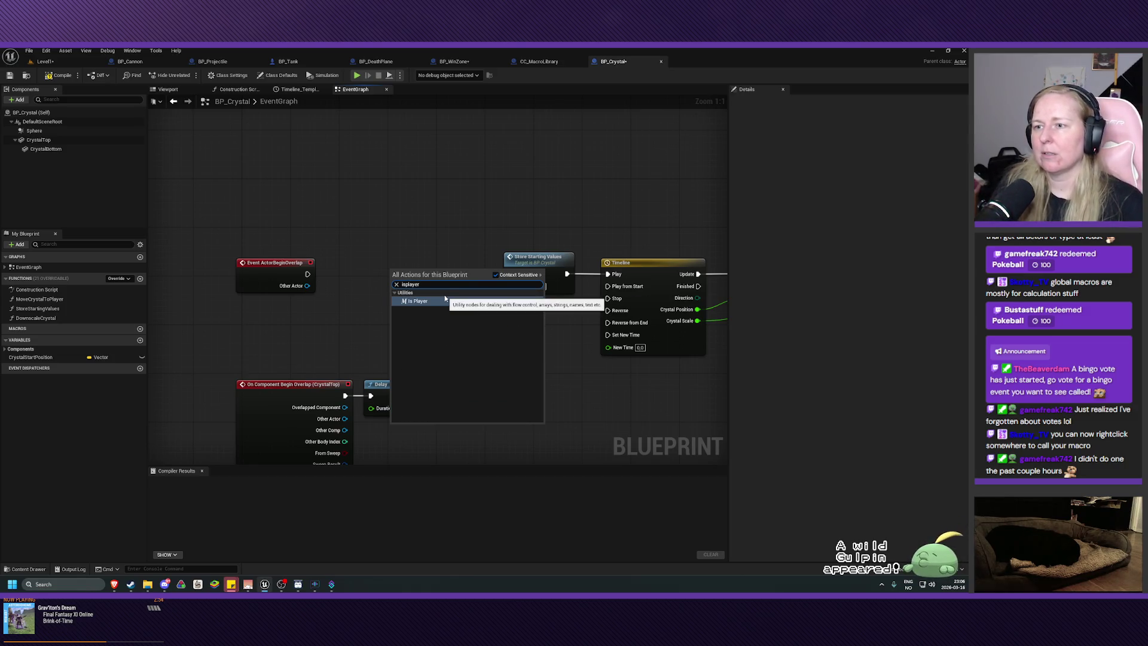
{"action": "left_click", "coordinate": [445, 300]}
{"action": "left_click_drag", "start_coordinate": [419, 268], "coordinate": [389, 265]}
{"action": "left_click_drag", "start_coordinate": [307, 274], "coordinate": [511, 274]}
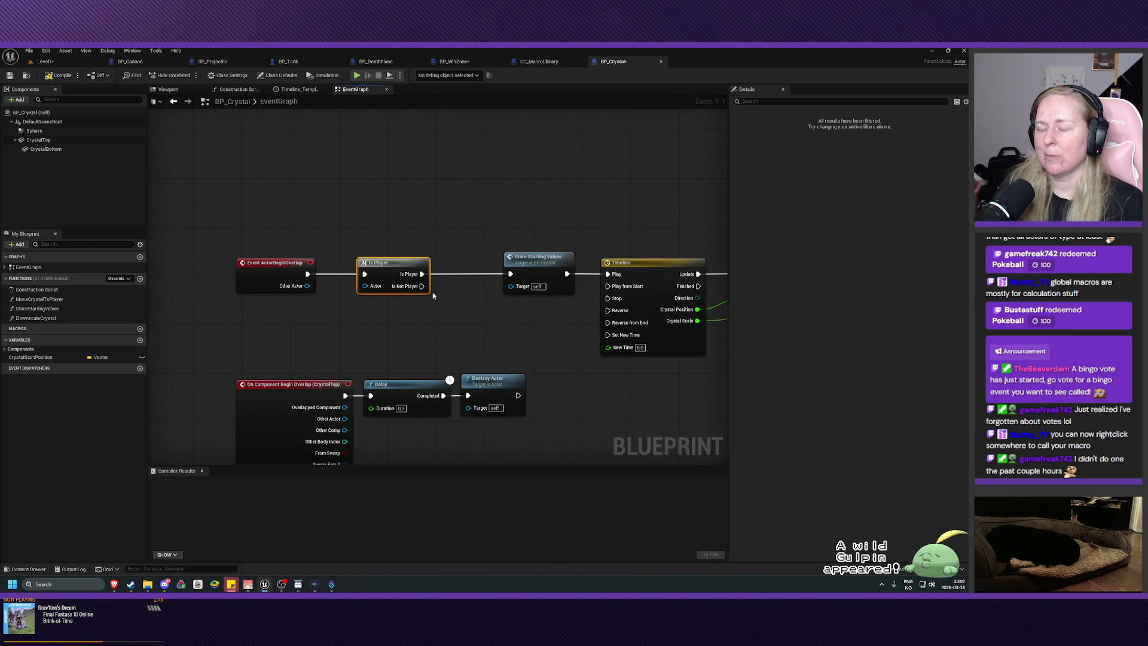
Route Is Player into Store Starting Values, feed it Other Actor, and compile BP_Crystal
{"action": "left_click_drag", "start_coordinate": [398, 265], "coordinate": [404, 265]}
{"action": "left_click_drag", "start_coordinate": [307, 286], "coordinate": [371, 286]}
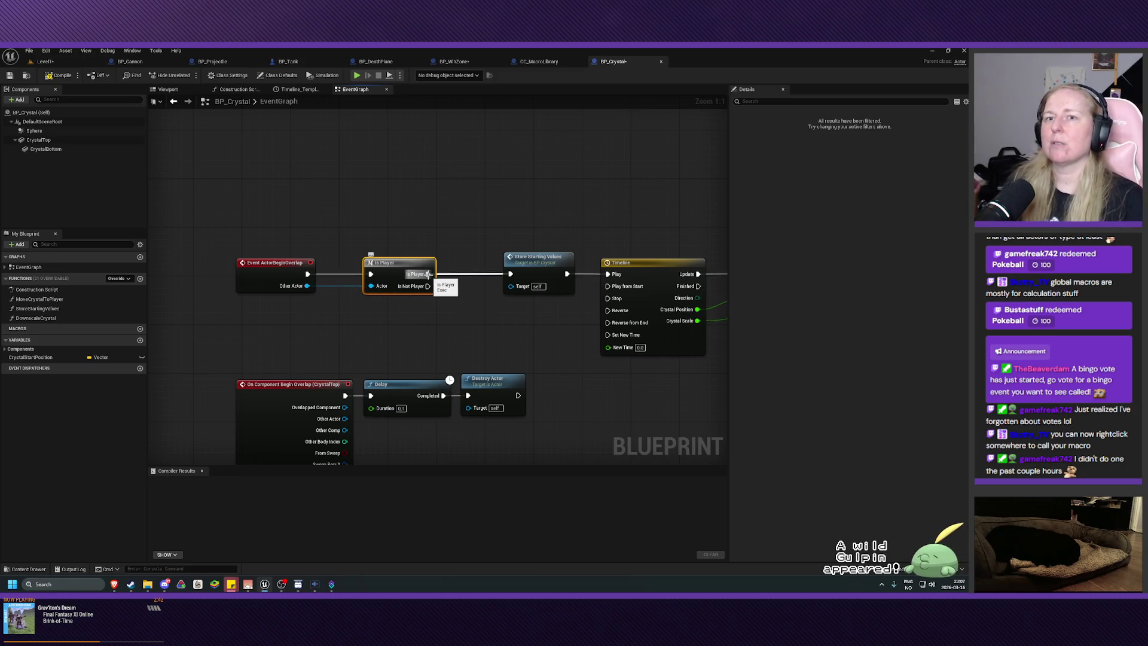
{"action": "left_click", "coordinate": [58, 76]}
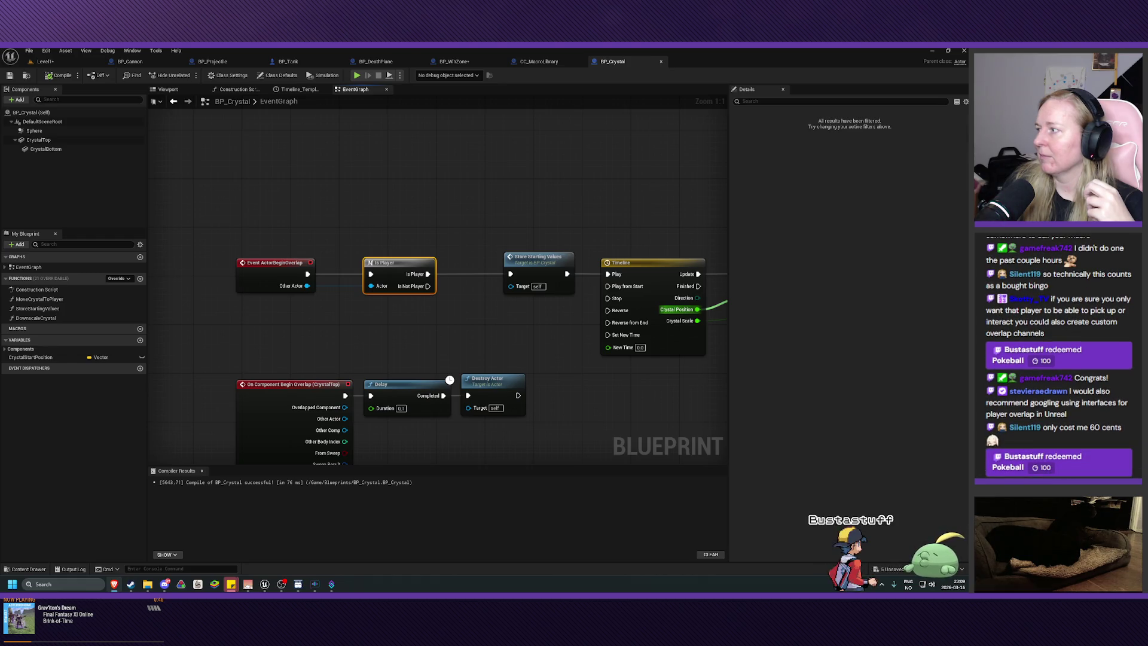
{"action": "double_click", "coordinate": [399, 263]}
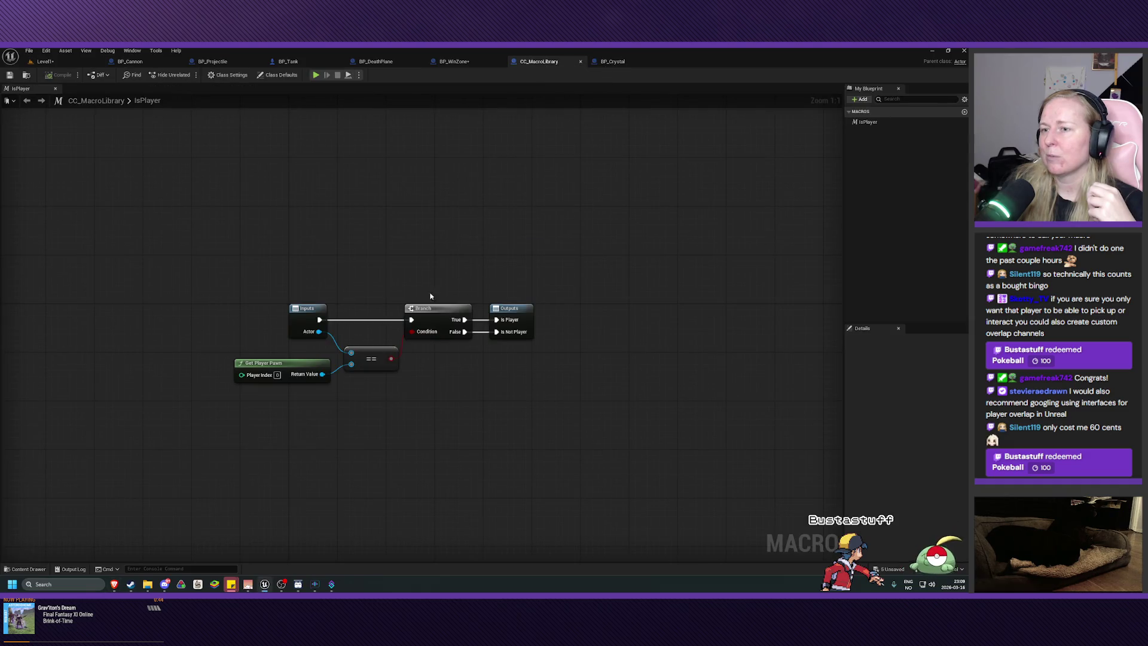
Set the IsPlayer macro's Category to 'Crystal Cavern Macros' in its graph settings
{"action": "left_click", "coordinate": [302, 309]}
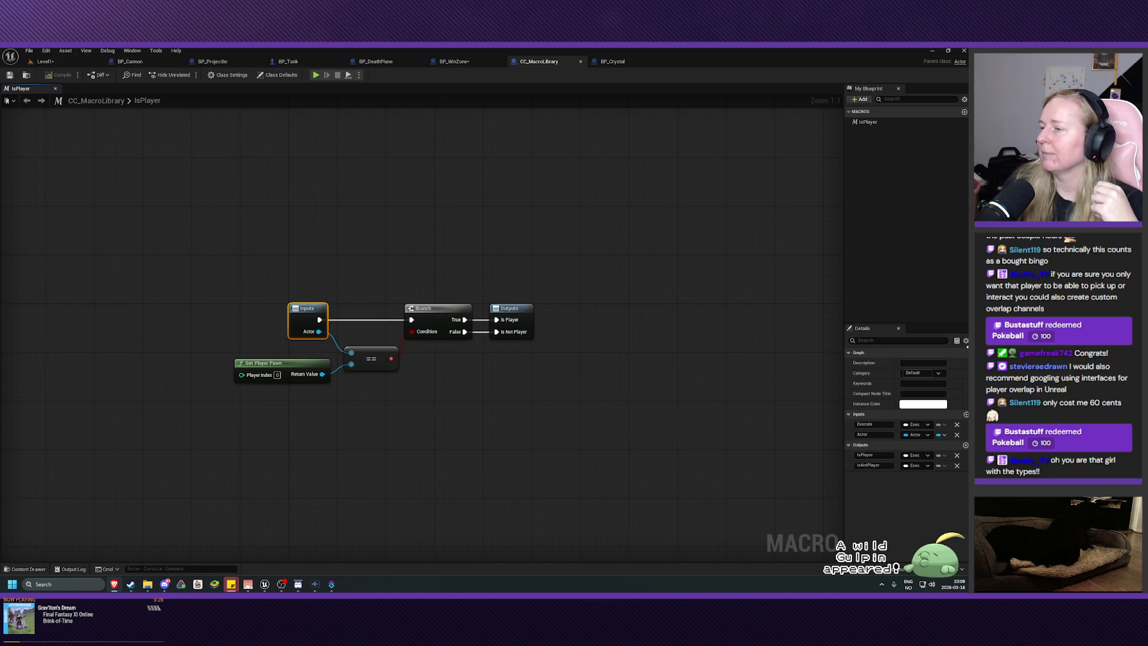
{"action": "left_click", "coordinate": [929, 373]}
{"action": "type", "text": "Crystal Cavern Macros"}
{"action": "key", "text": "Return"}
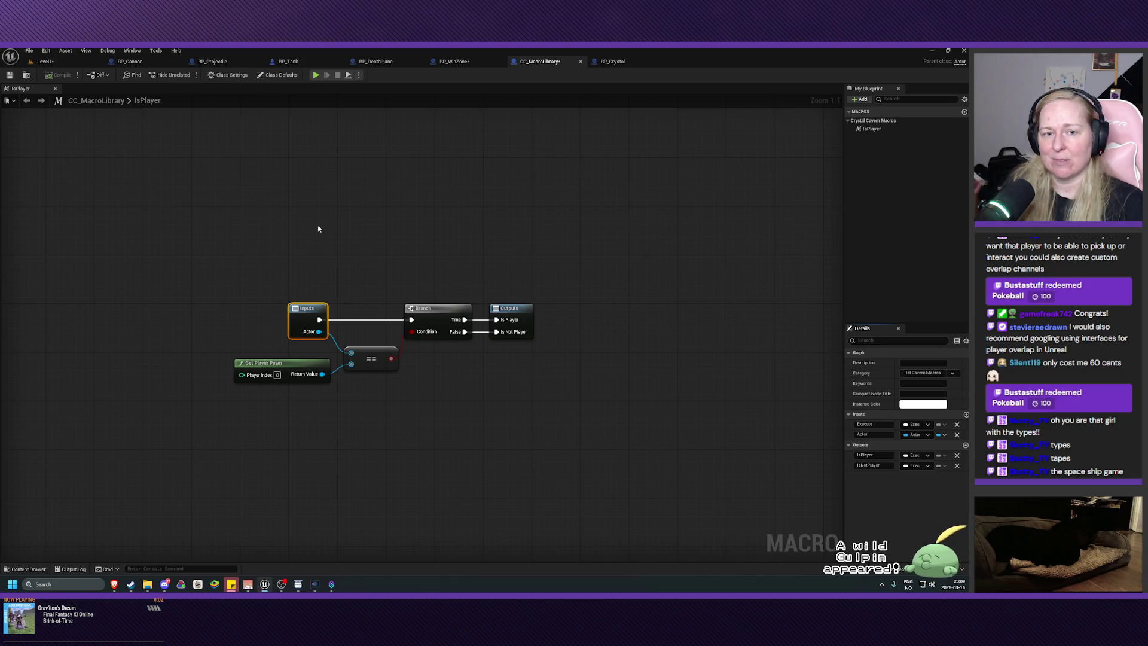
{"action": "left_click_drag", "start_coordinate": [334, 238], "coordinate": [330, 246]}
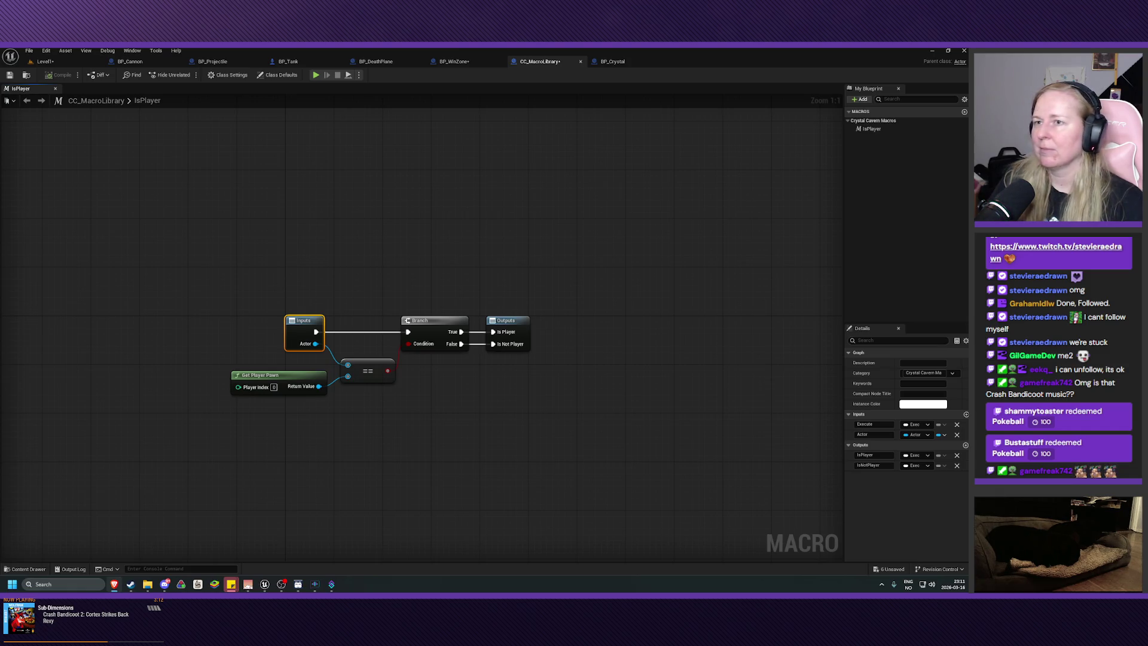
{"action": "left_click", "coordinate": [464, 60]}
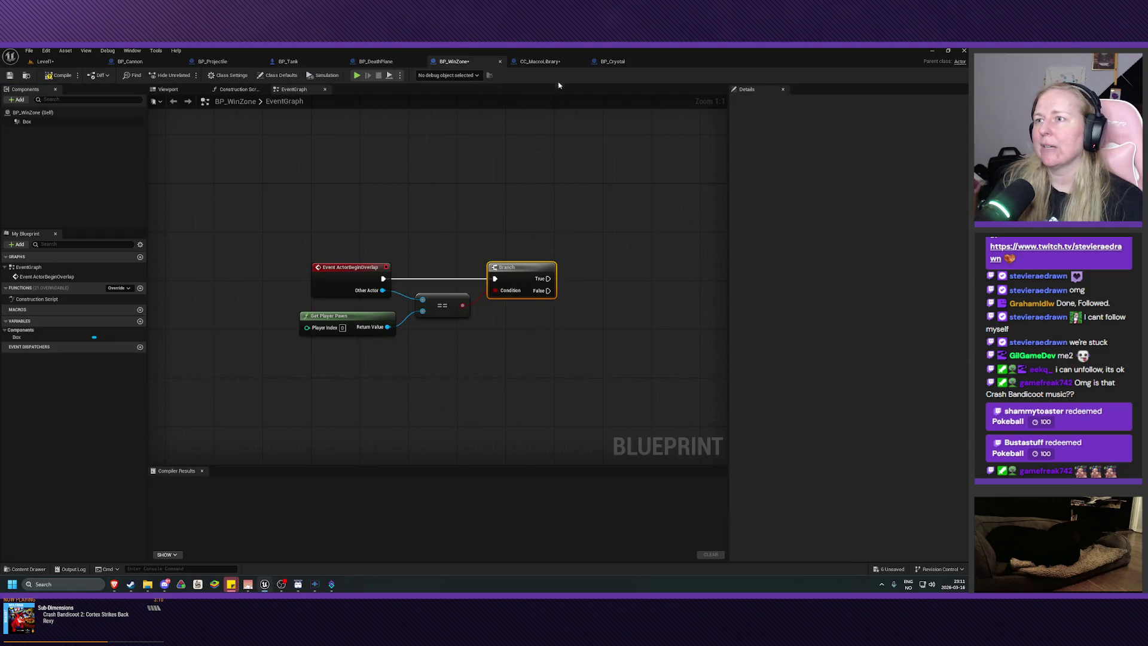
Save CC_MacroLibrary, then delete BP_WinZone's Branch, == and Get Player Pawn nodes
{"action": "left_click", "coordinate": [556, 62]}
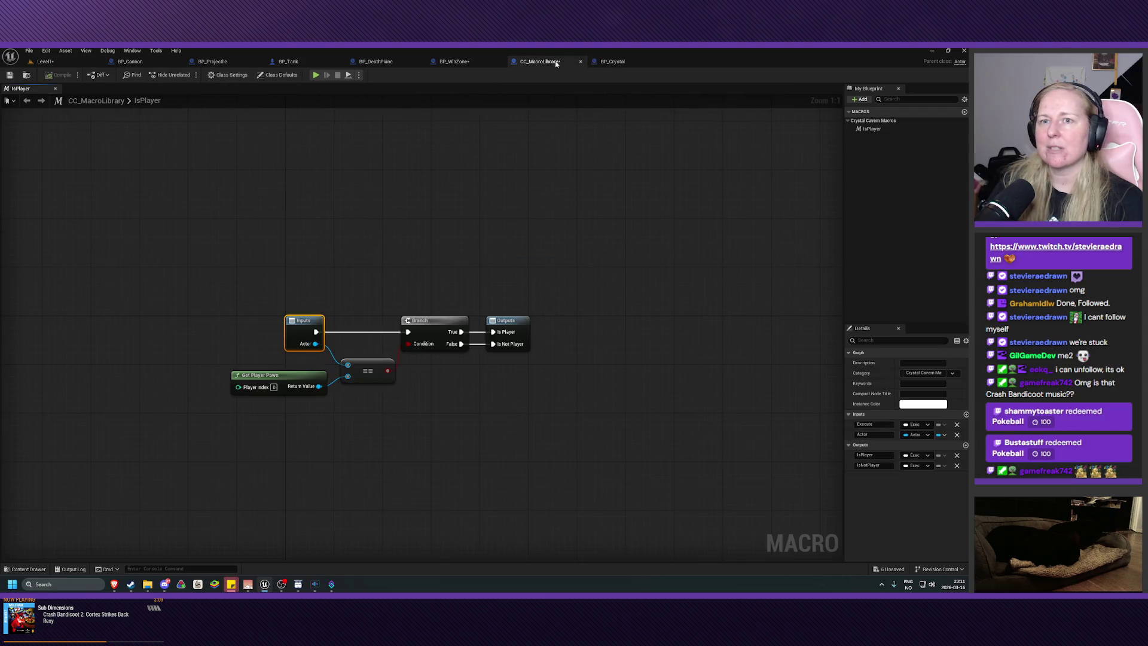
{"action": "left_click", "coordinate": [10, 74]}
{"action": "left_click", "coordinate": [451, 64]}
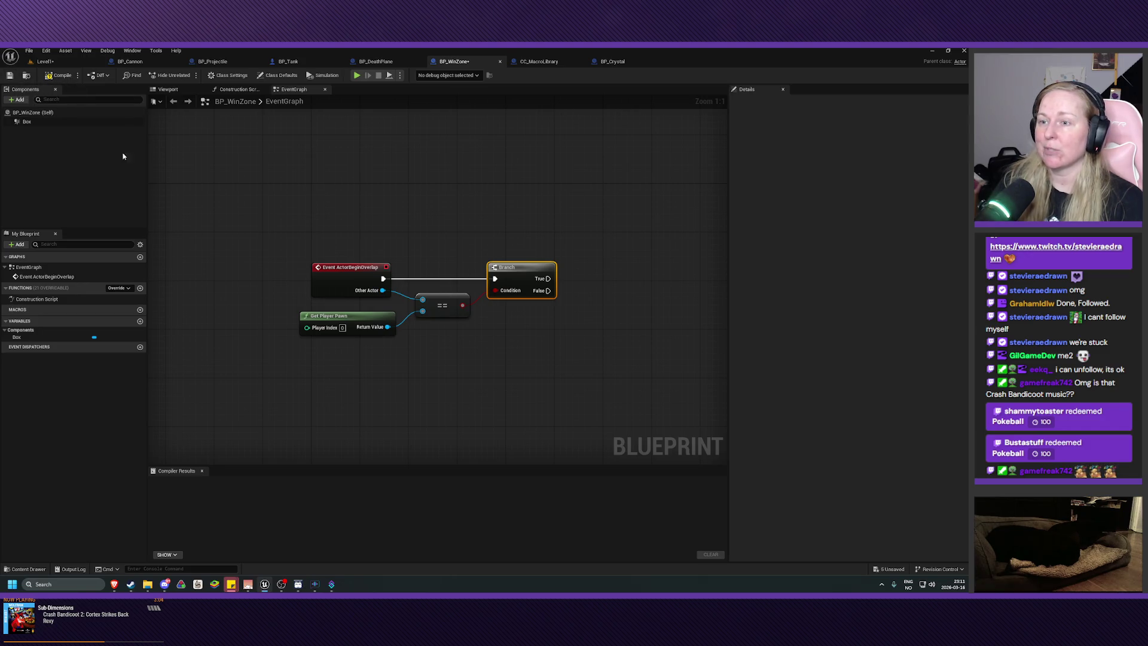
{"action": "mouse_move", "coordinate": [623, 220]}
{"action": "left_mouse_down"}
{"action": "mouse_move", "coordinate": [403, 385]}
{"action": "mouse_move", "coordinate": [426, 380]}
{"action": "left_mouse_up"}
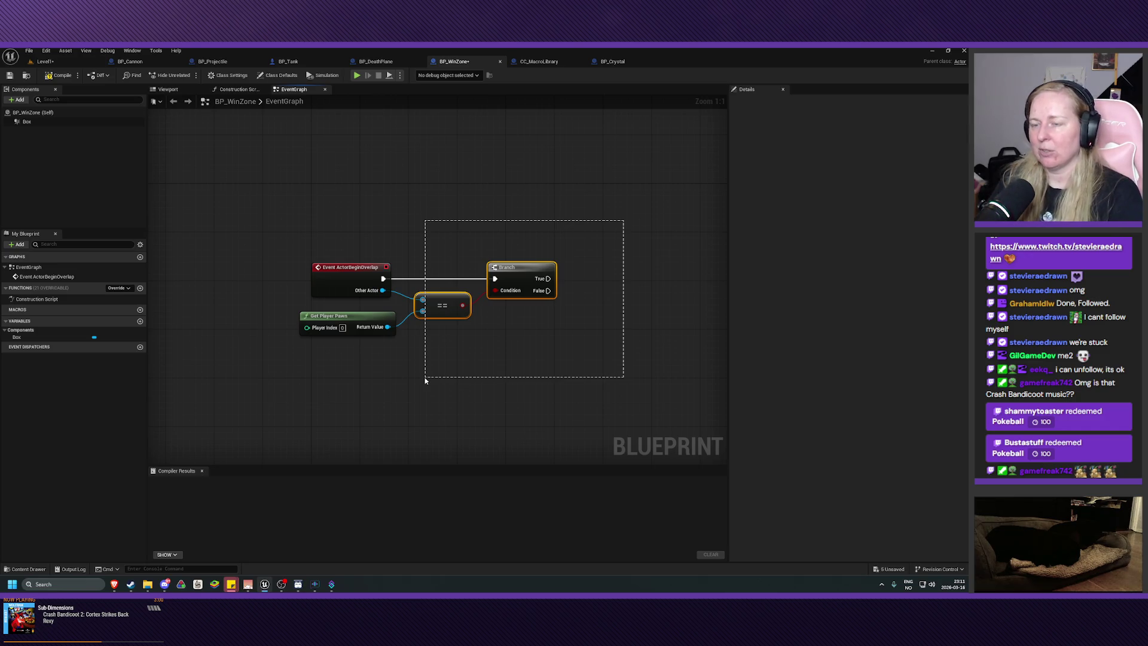
{"action": "key", "text": "Delete"}
{"action": "left_click_drag", "start_coordinate": [425, 380], "coordinate": [413, 307]}
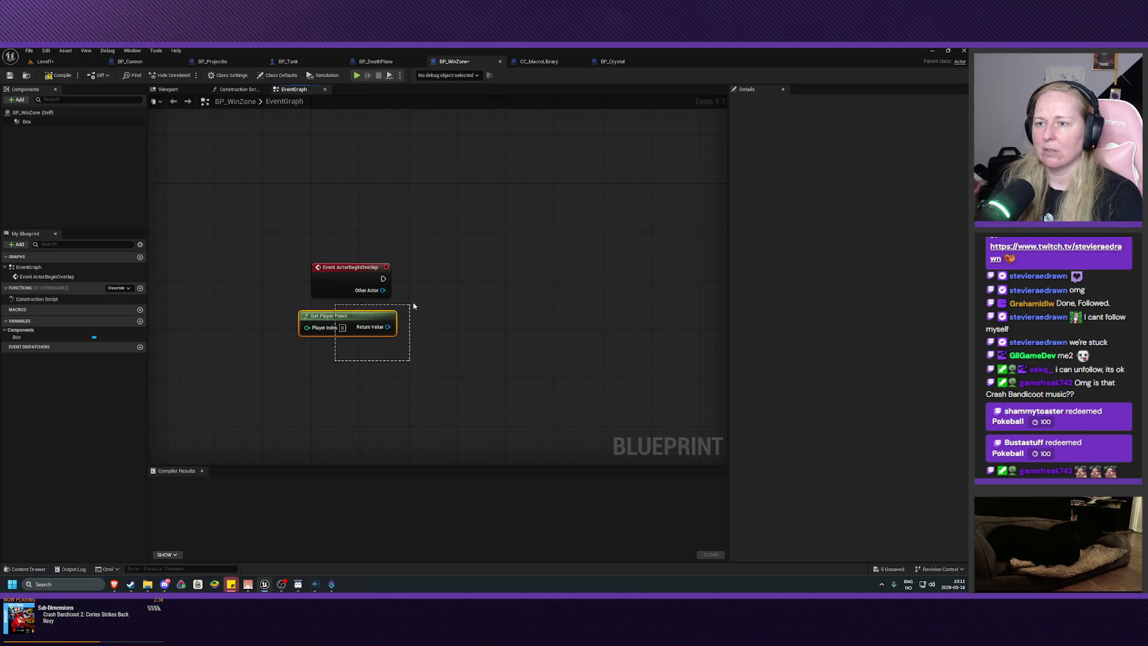
{"action": "key", "text": "Delete"}
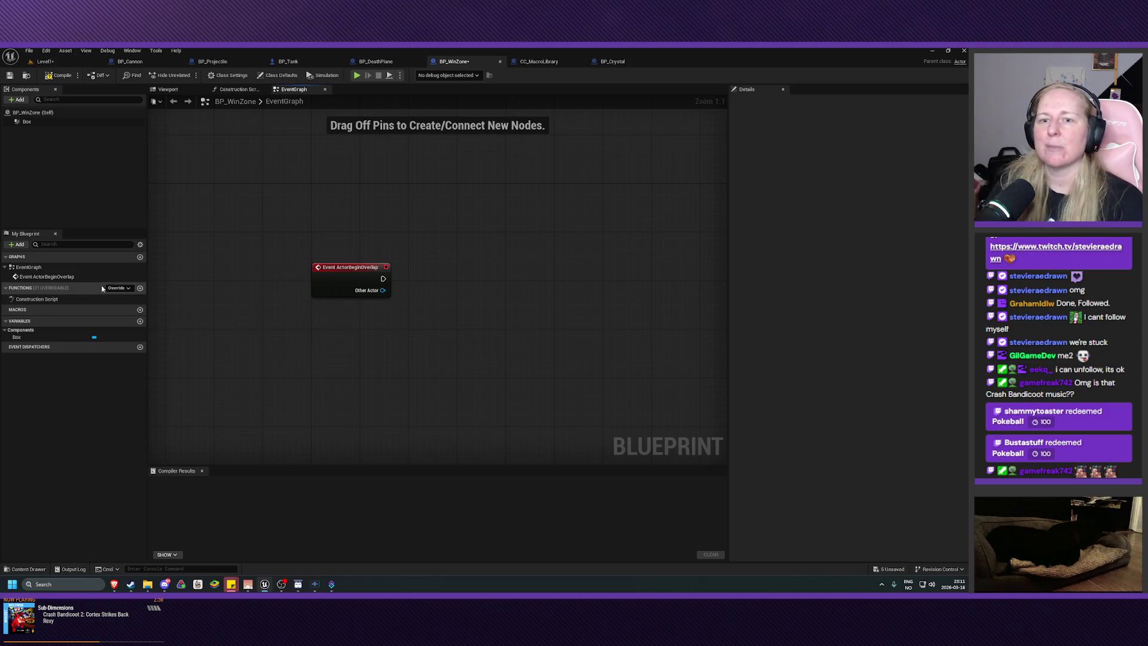
{"action": "right_click", "coordinate": [438, 276]}
Place the Is Player macro from Crystal Cavern Macros beside BP_WinZone's ActorBeginOverlap event
{"action": "scroll", "coordinate": [505, 407], "scroll_direction": "down", "scroll_amount": 5}
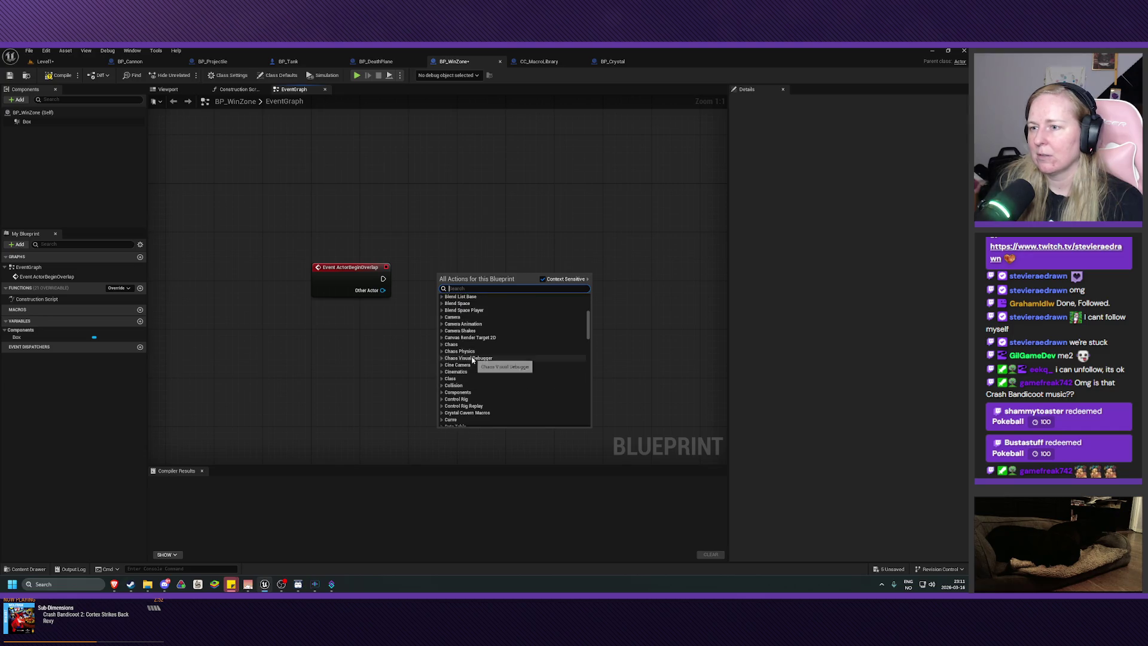
{"action": "left_click", "coordinate": [473, 412]}
{"action": "scroll", "coordinate": [474, 407], "scroll_direction": "down", "scroll_amount": 1}
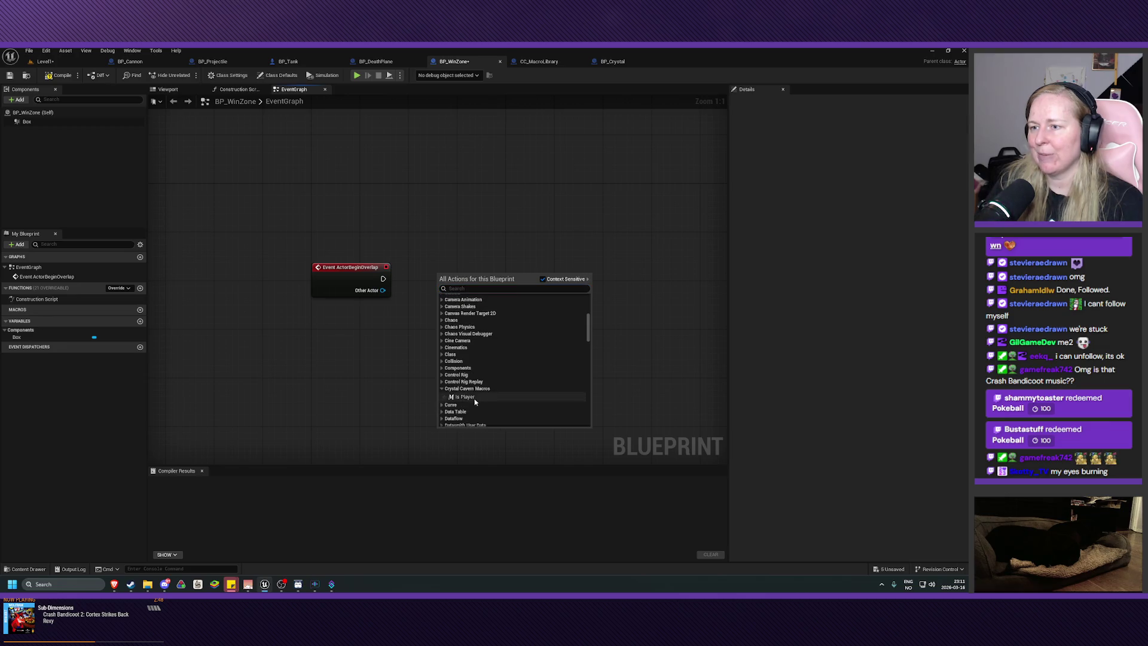
{"action": "left_click", "coordinate": [475, 400]}
{"action": "mouse_move", "coordinate": [460, 268]}
{"action": "left_mouse_down"}
{"action": "mouse_move", "coordinate": [388, 279]}
{"action": "mouse_move", "coordinate": [422, 279]}
{"action": "mouse_move", "coordinate": [403, 293]}
{"action": "mouse_move", "coordinate": [423, 291]}
{"action": "left_mouse_up"}
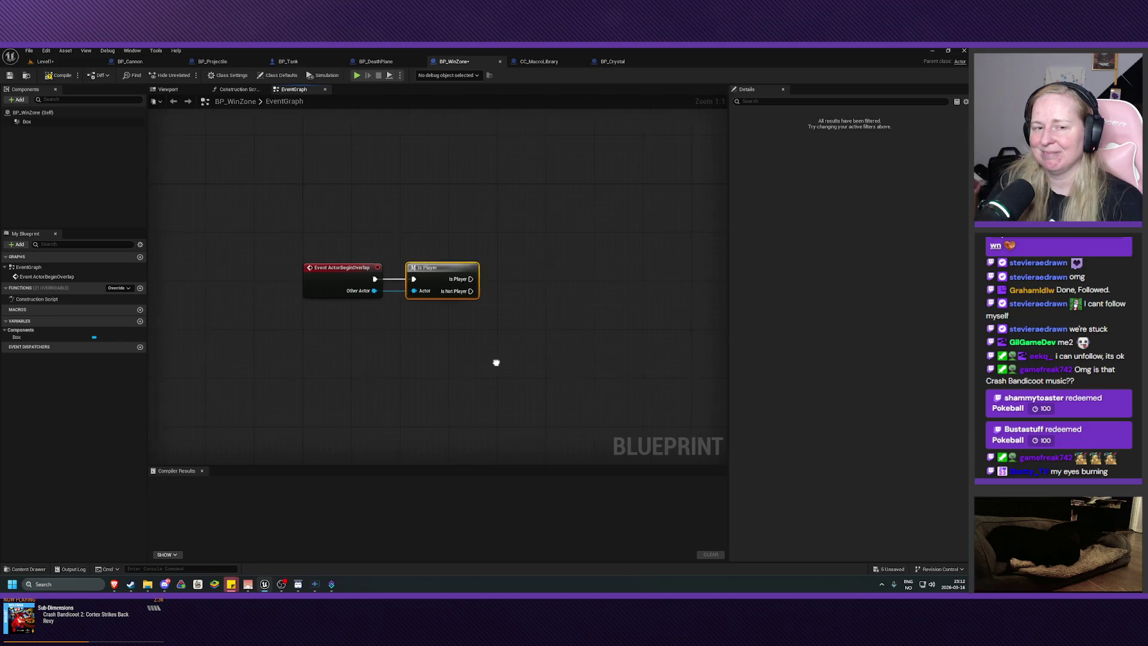
{"action": "left_click_drag", "start_coordinate": [497, 361], "coordinate": [456, 365]}
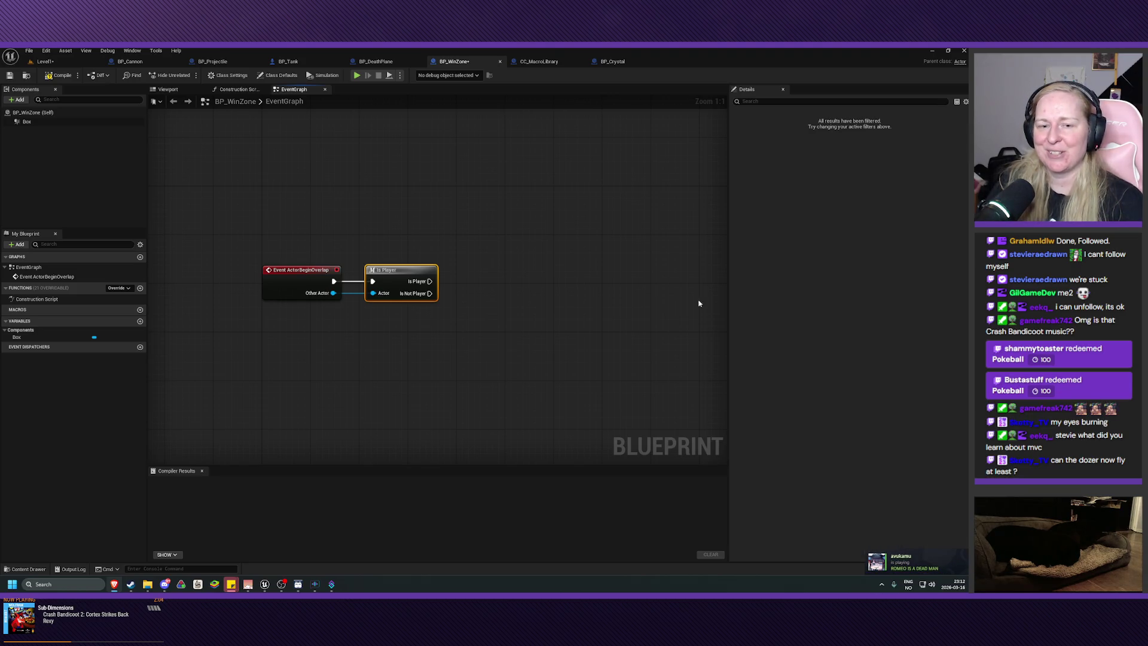
{"action": "left_click", "coordinate": [45, 61]}
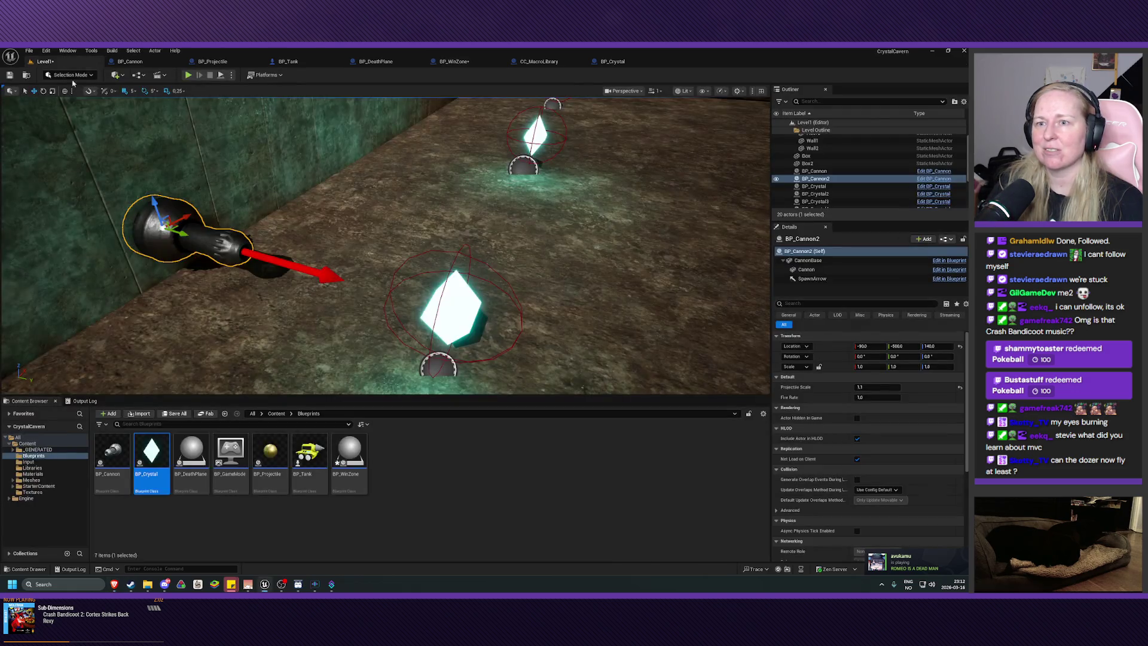
Play Level1 in the editor, driving the tank forward, back and left, then stop
{"action": "left_click", "coordinate": [188, 75]}
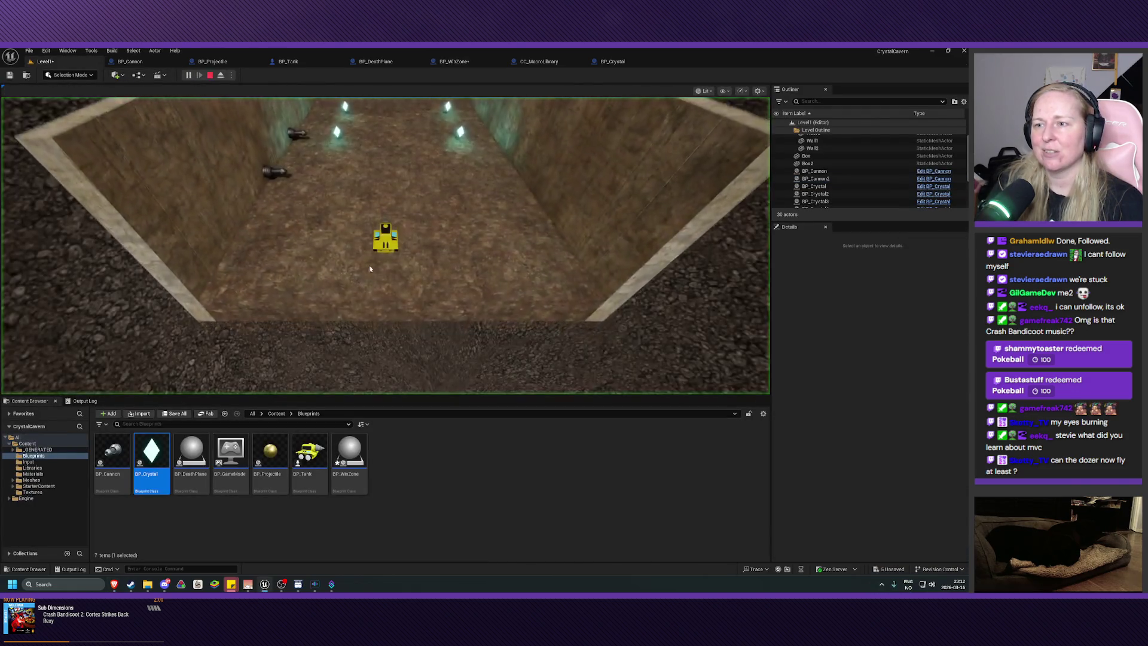
{"action": "key", "text": "w"}
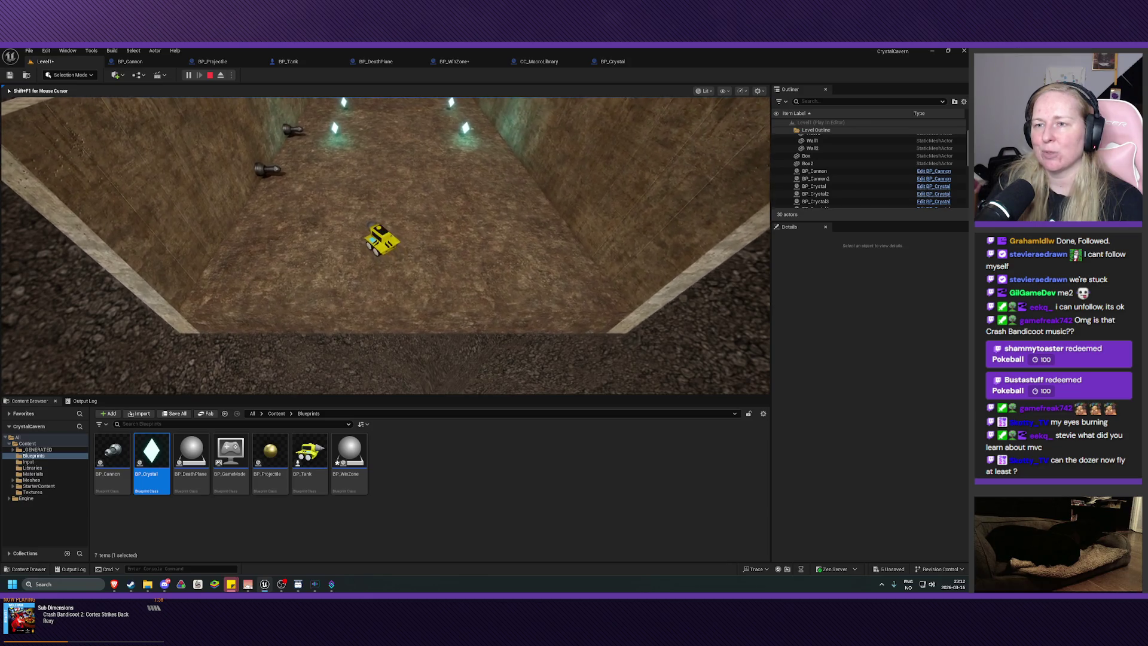
{"action": "key", "text": "s"}
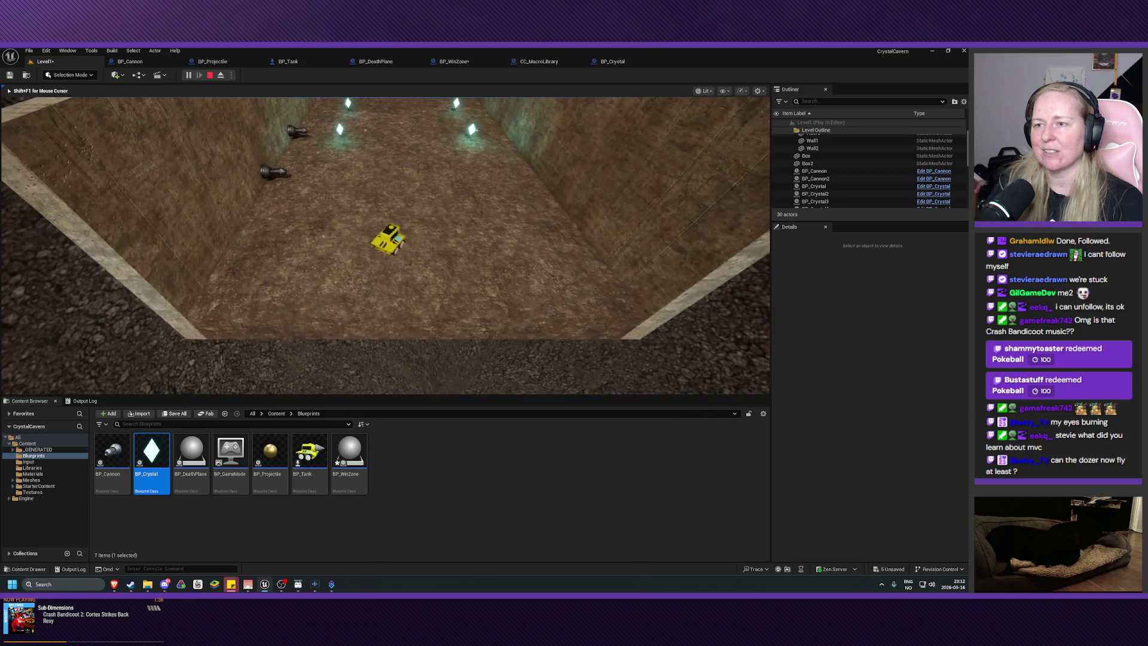
{"action": "key", "text": "a"}
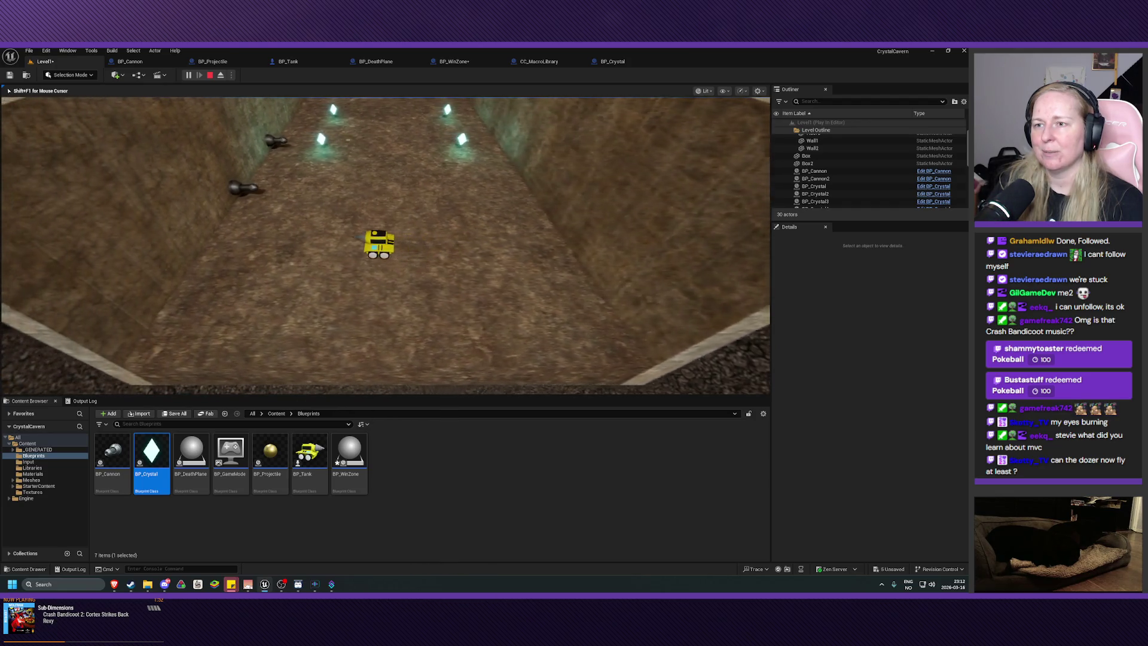
{"action": "key", "text": "Escape"}
Slide BP_Cannon along the corridor so its Location X changes from -450 to 1985
{"action": "key", "text": "f"}
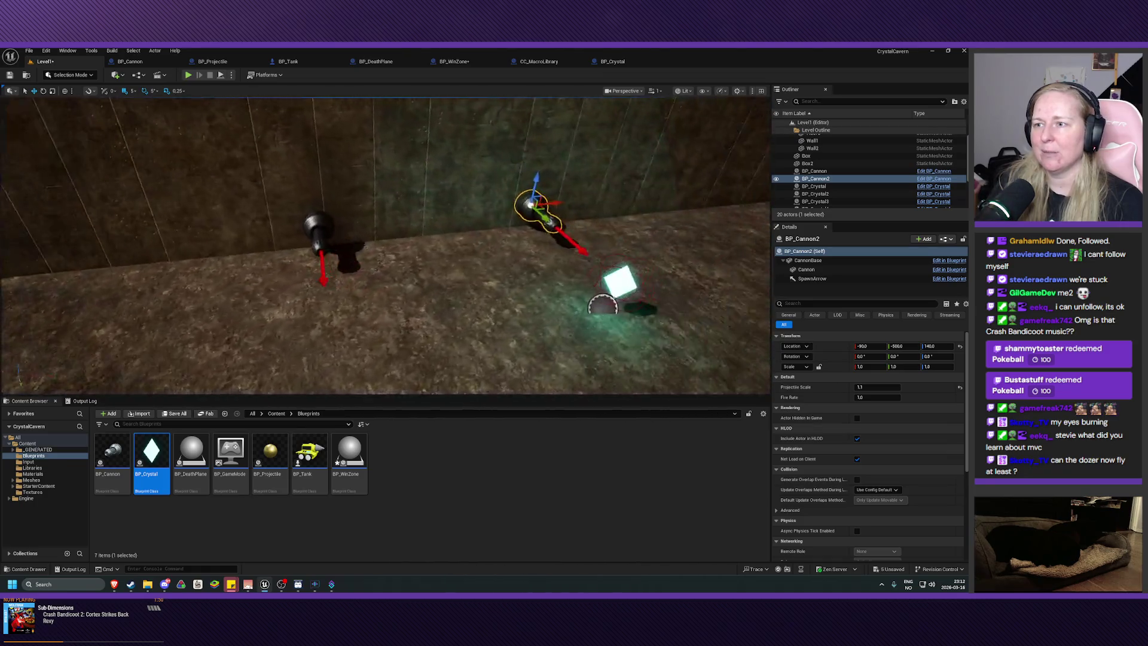
{"action": "left_click_drag", "start_coordinate": [341, 229], "coordinate": [341, 229]}
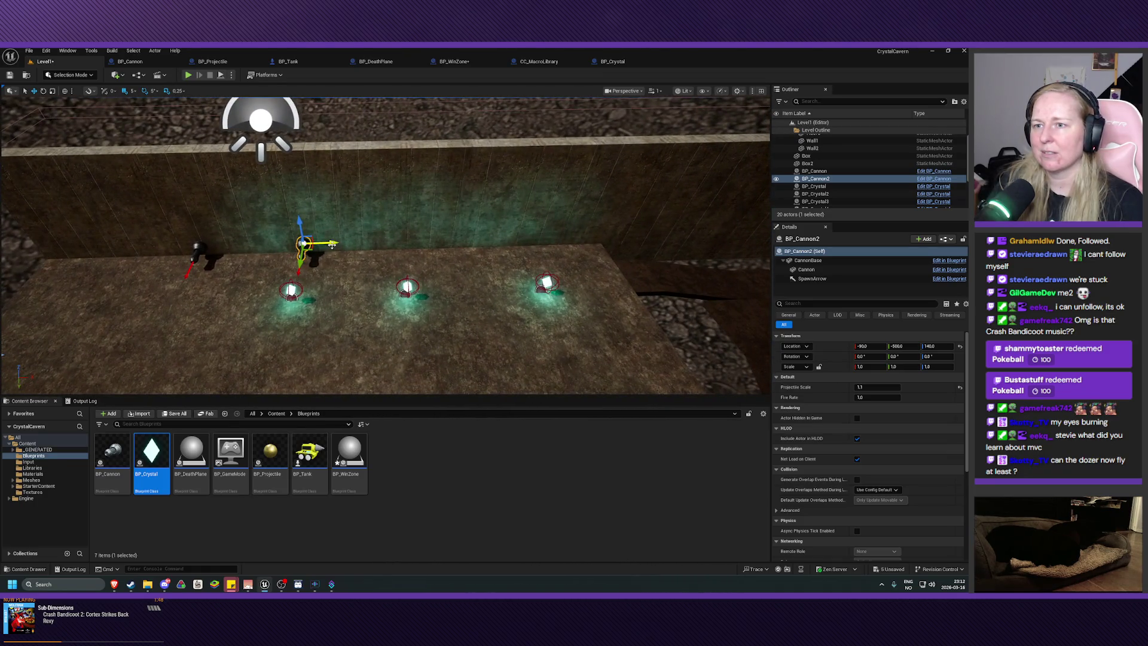
{"action": "mouse_move", "coordinate": [755, 242]}
{"action": "left_mouse_down"}
{"action": "mouse_move", "coordinate": [434, 250]}
{"action": "mouse_move", "coordinate": [618, 246]}
{"action": "left_mouse_up"}
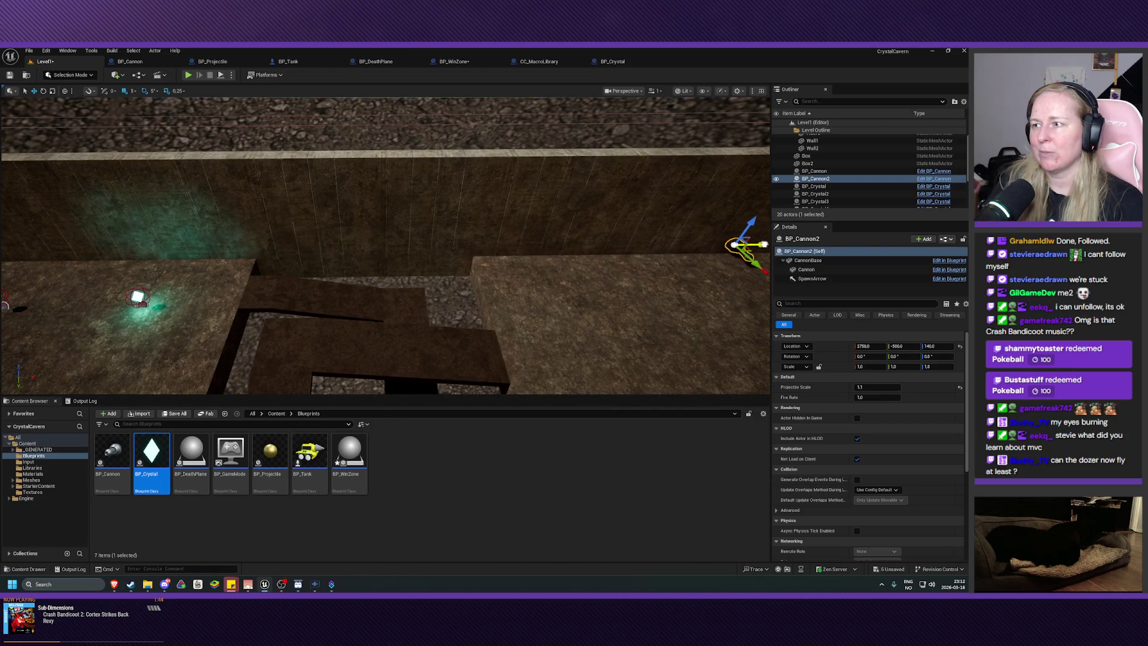
{"action": "left_click_drag", "start_coordinate": [520, 282], "coordinate": [299, 263]}
{"action": "left_click", "coordinate": [116, 231]}
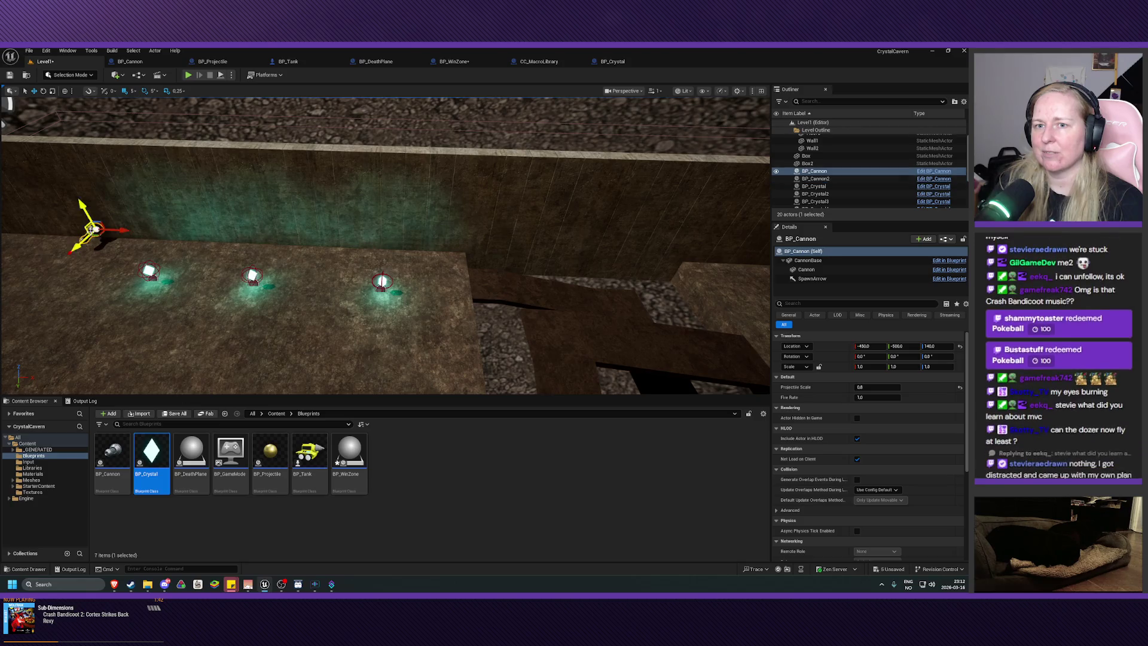
{"action": "mouse_move", "coordinate": [116, 232]}
{"action": "left_mouse_down"}
{"action": "mouse_move", "coordinate": [730, 257]}
{"action": "mouse_move", "coordinate": [709, 308]}
{"action": "left_mouse_up"}
{"action": "key", "text": "f"}
{"action": "mouse_move", "coordinate": [408, 214]}
{"action": "left_mouse_down"}
{"action": "mouse_move", "coordinate": [536, 217]}
{"action": "mouse_move", "coordinate": [604, 242]}
{"action": "mouse_move", "coordinate": [652, 239]}
{"action": "mouse_move", "coordinate": [538, 228]}
{"action": "mouse_move", "coordinate": [739, 238]}
{"action": "left_mouse_up"}
{"action": "left_click", "coordinate": [497, 227]}
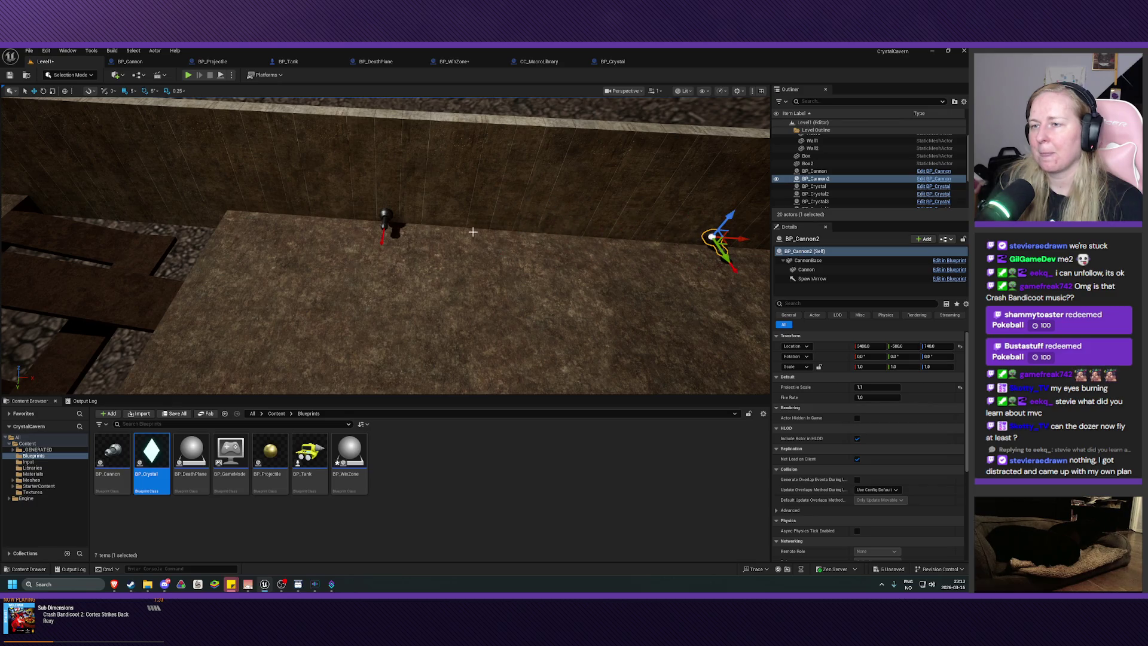
{"action": "left_click", "coordinate": [189, 76]}
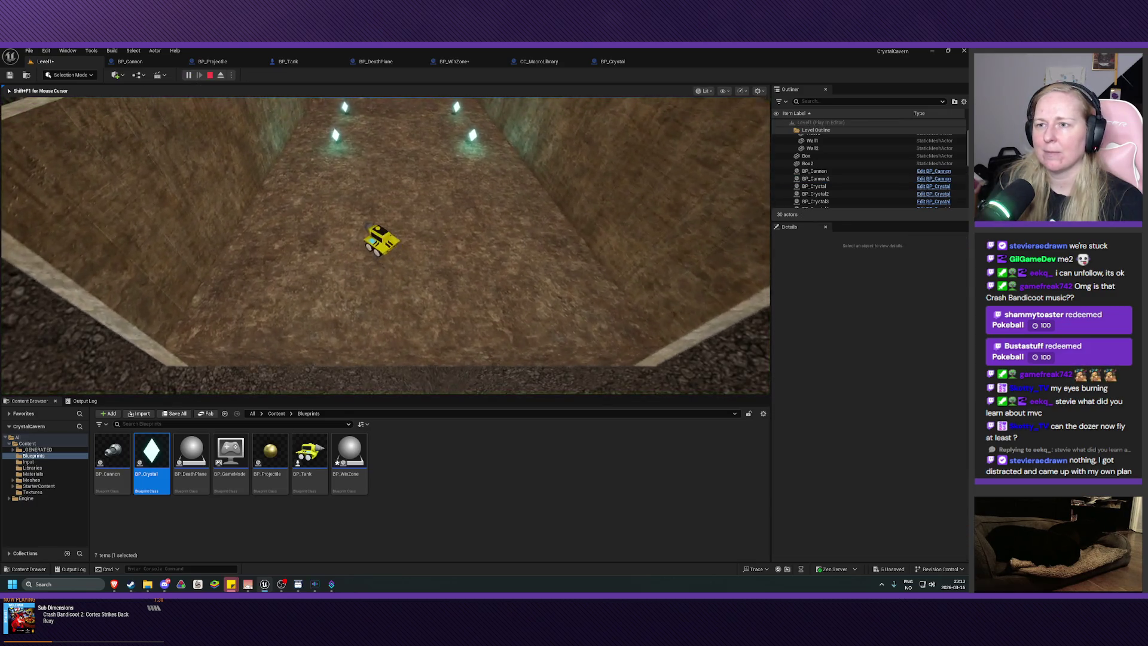
Drive the tank along the corridor and turn it to face the ramp
{"action": "key", "text": "w"}
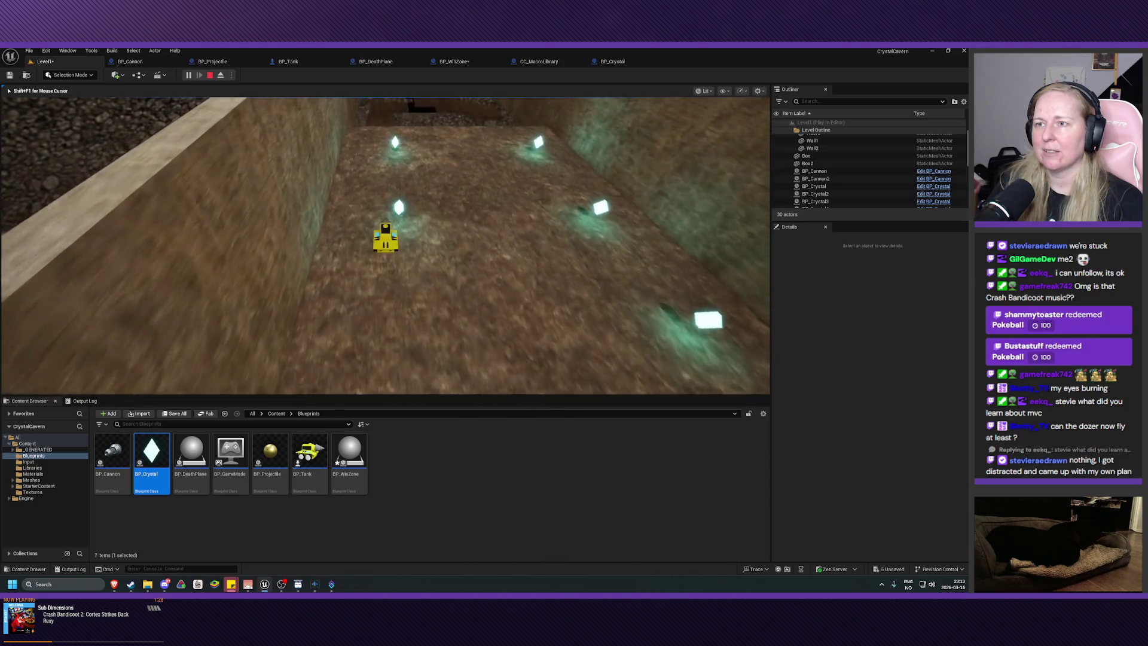
{"action": "key", "text": "a"}
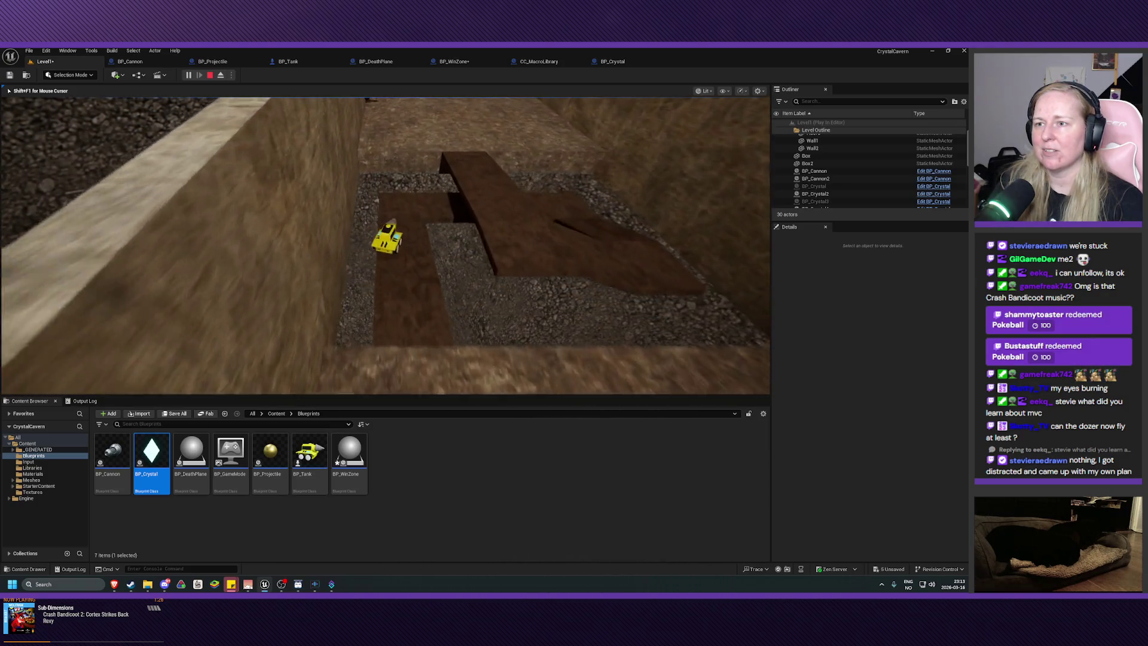
{"action": "key", "text": "d"}
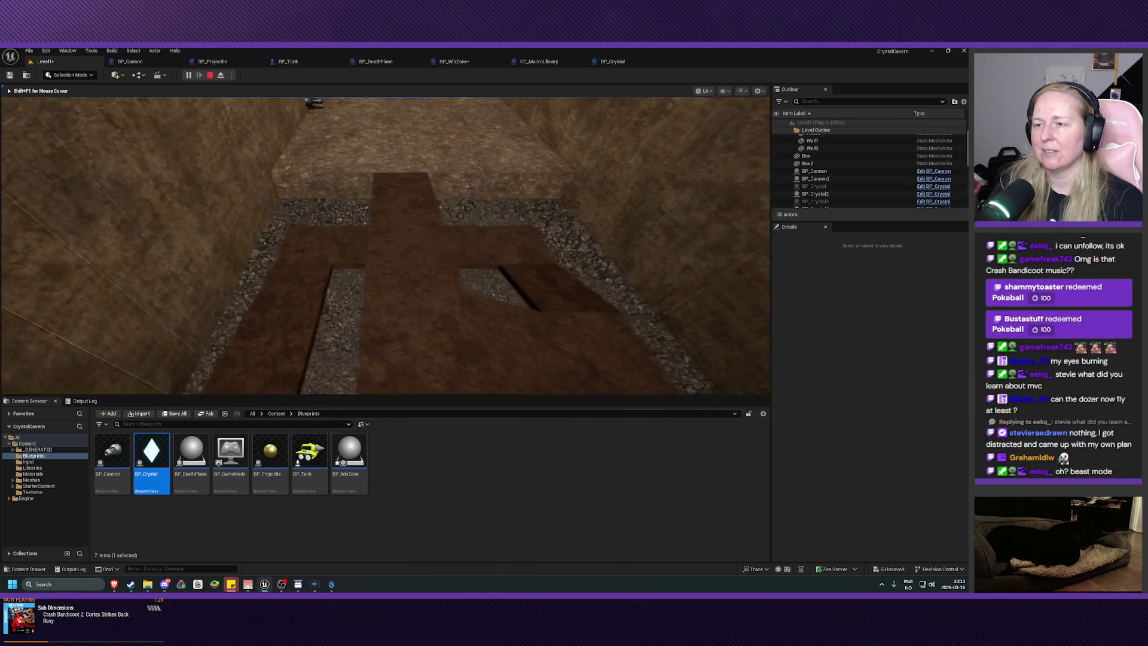
{"action": "key", "text": "d"}
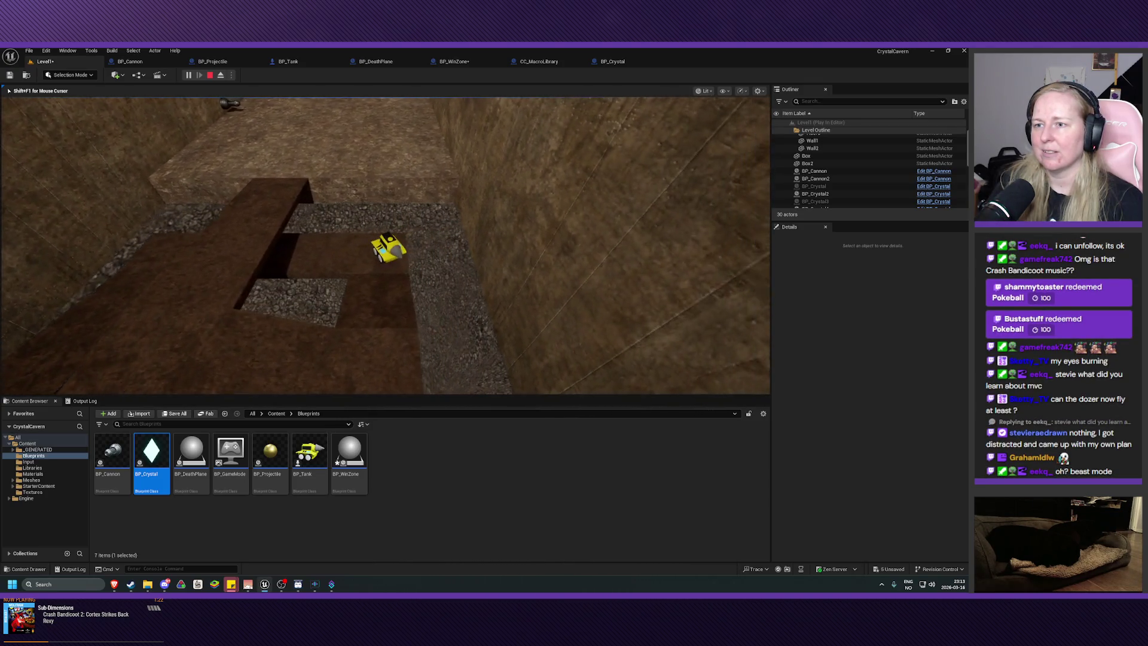
{"action": "key", "text": "d"}
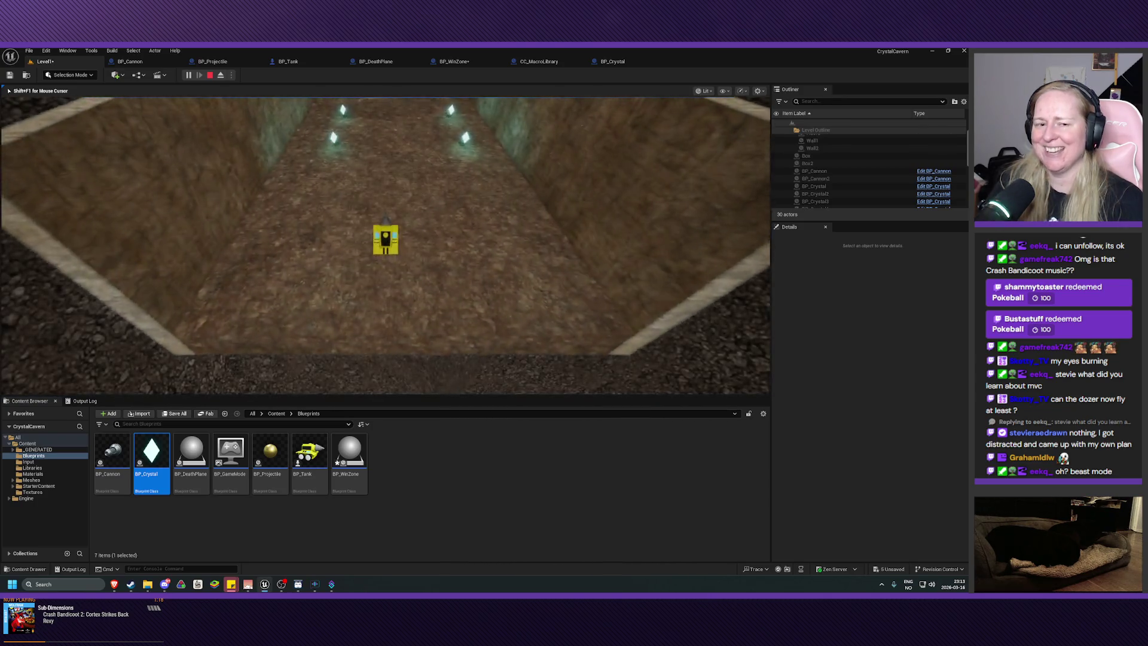
Drive through the crystals and over the gravel toward the ramp, then end the play session
{"action": "key", "text": "w"}
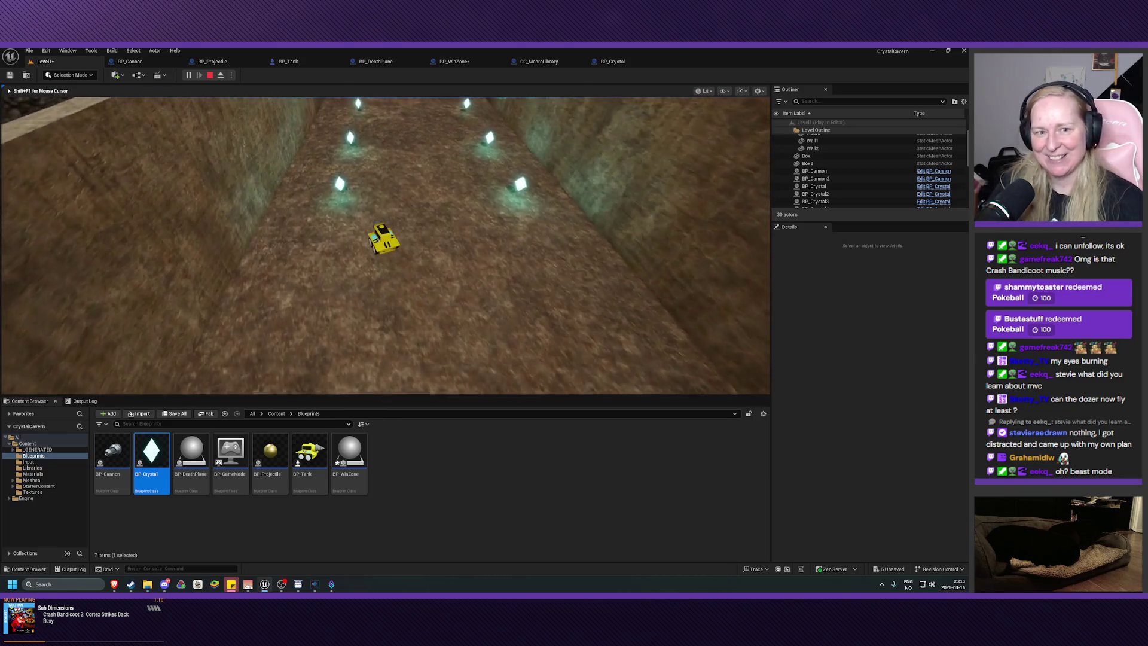
{"action": "key", "text": "w"}
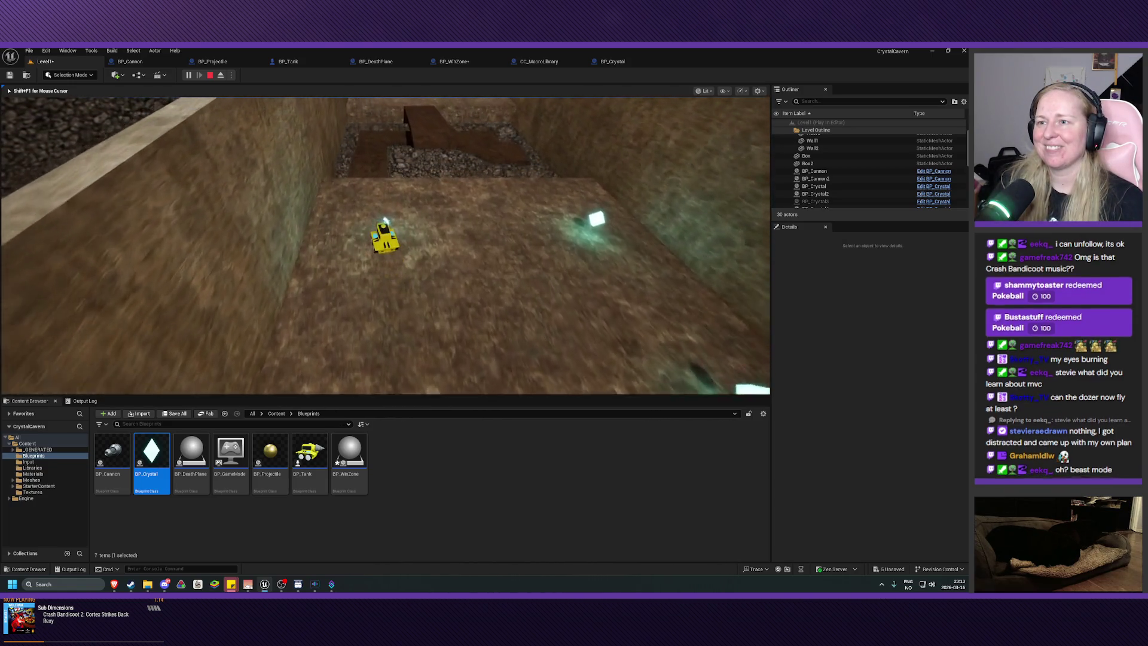
{"action": "key", "text": "w"}
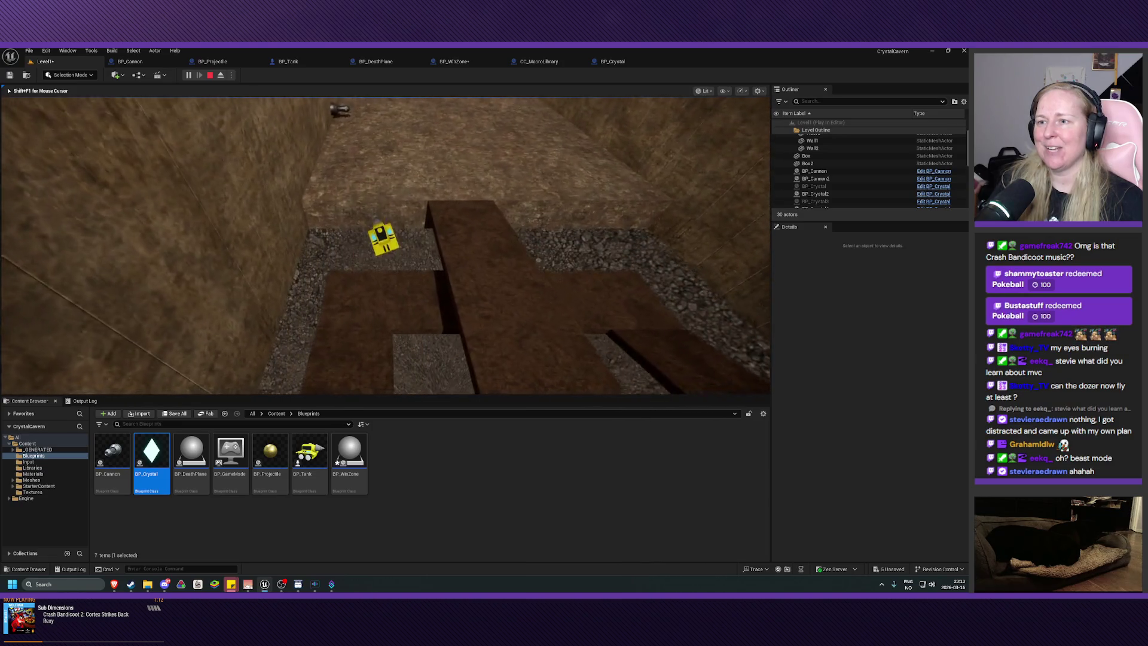
{"action": "key", "text": "w"}
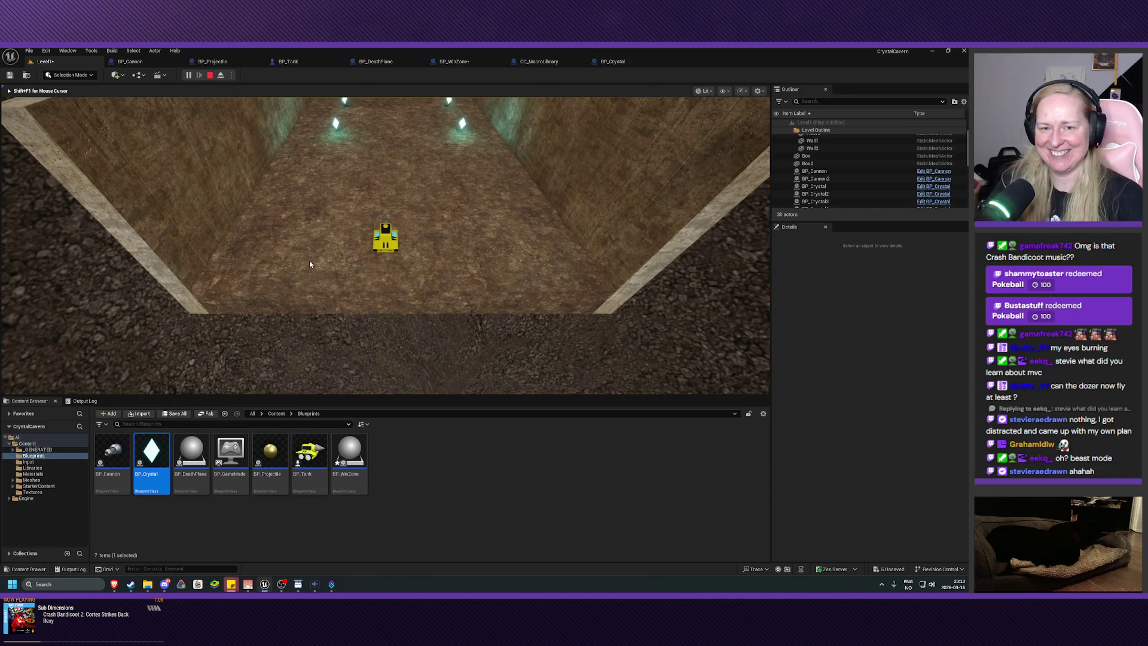
{"action": "key", "text": "Escape"}
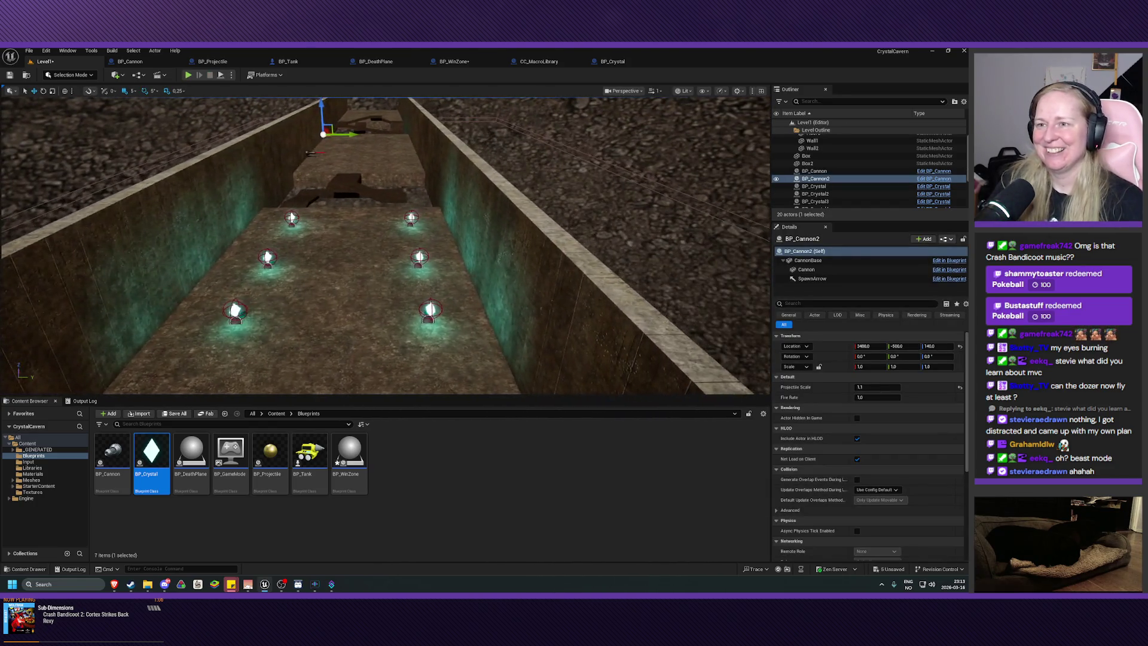
Switch to the BP_WinZone event graph and save the blueprint
{"action": "key", "text": "Up"}
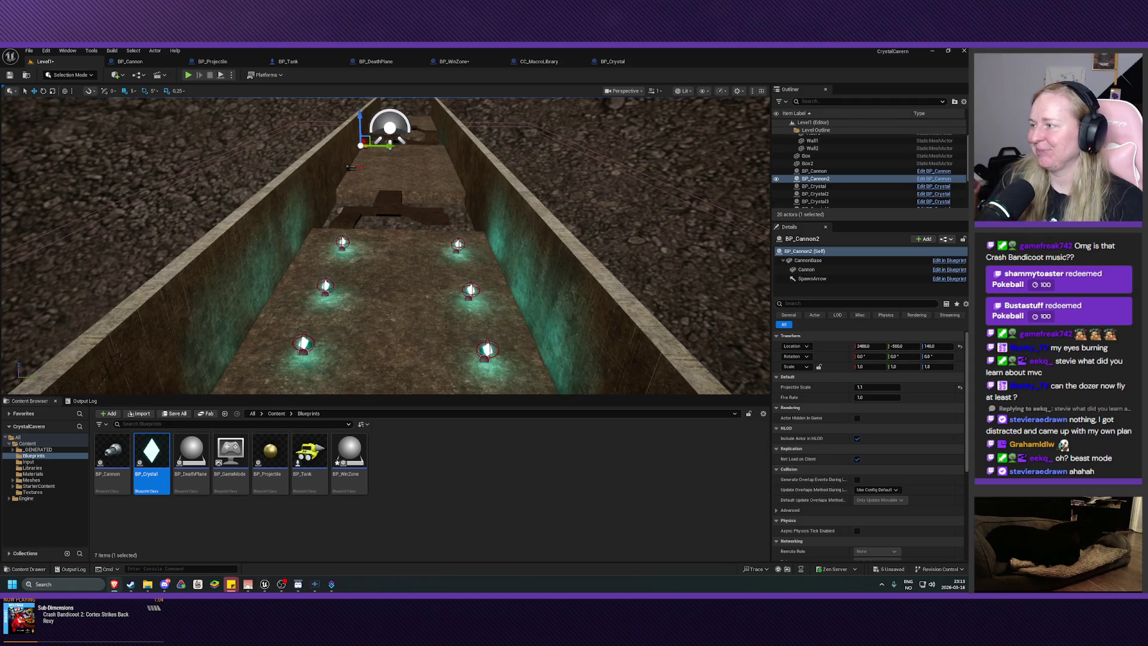
{"action": "left_click", "coordinate": [462, 66]}
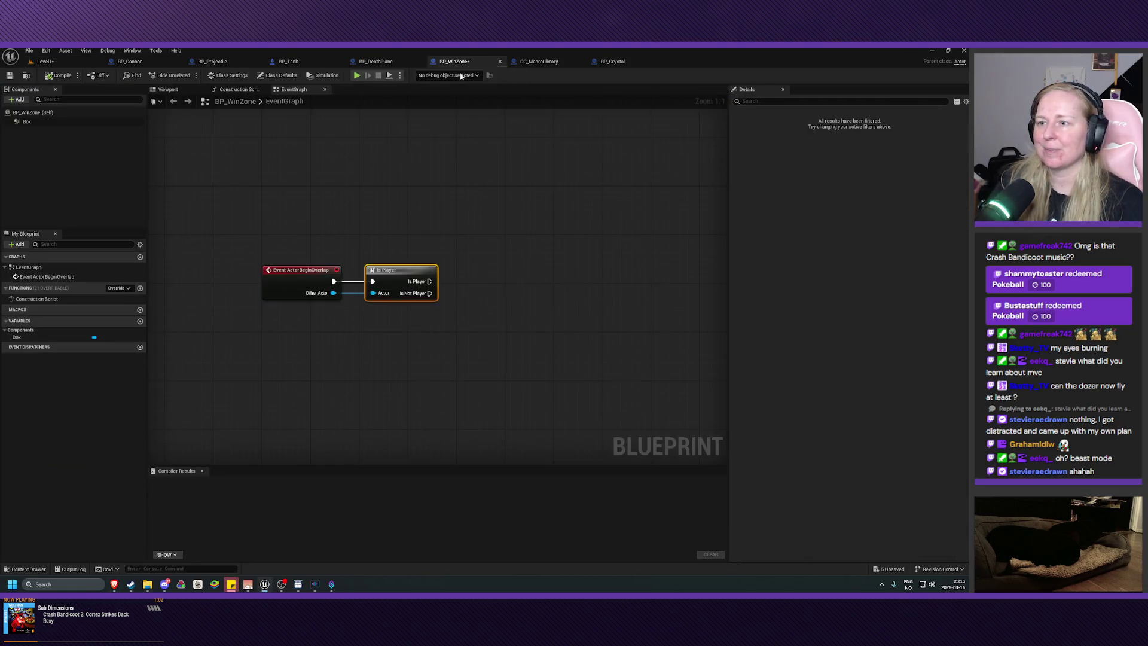
{"action": "left_click_drag", "start_coordinate": [477, 236], "coordinate": [443, 251]}
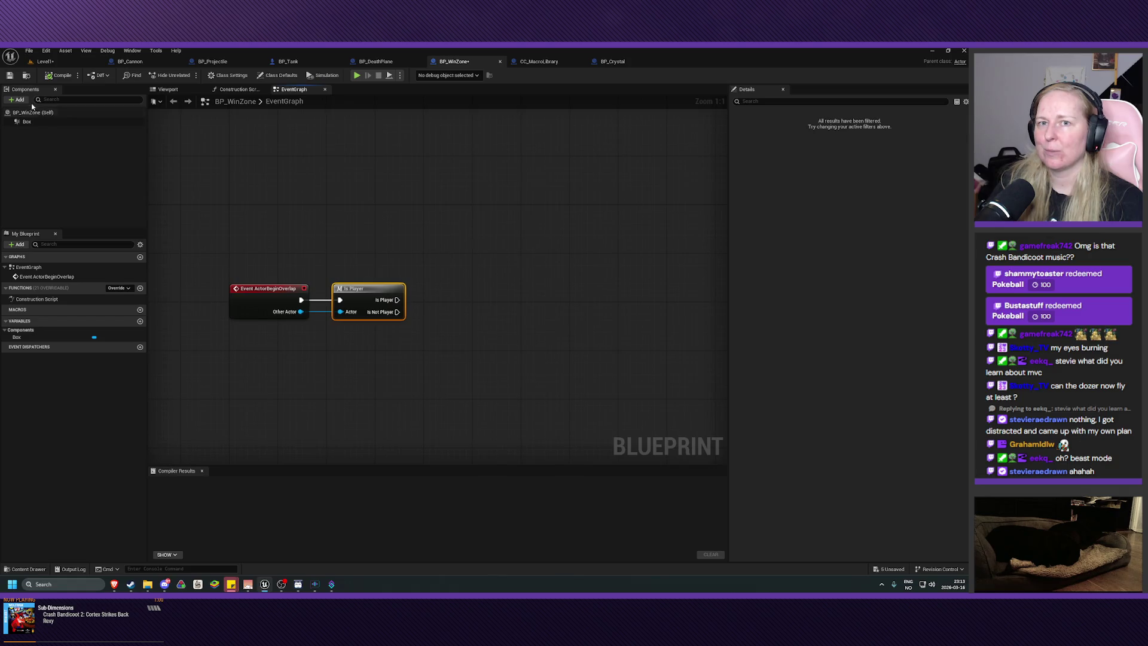
{"action": "left_click", "coordinate": [10, 77]}
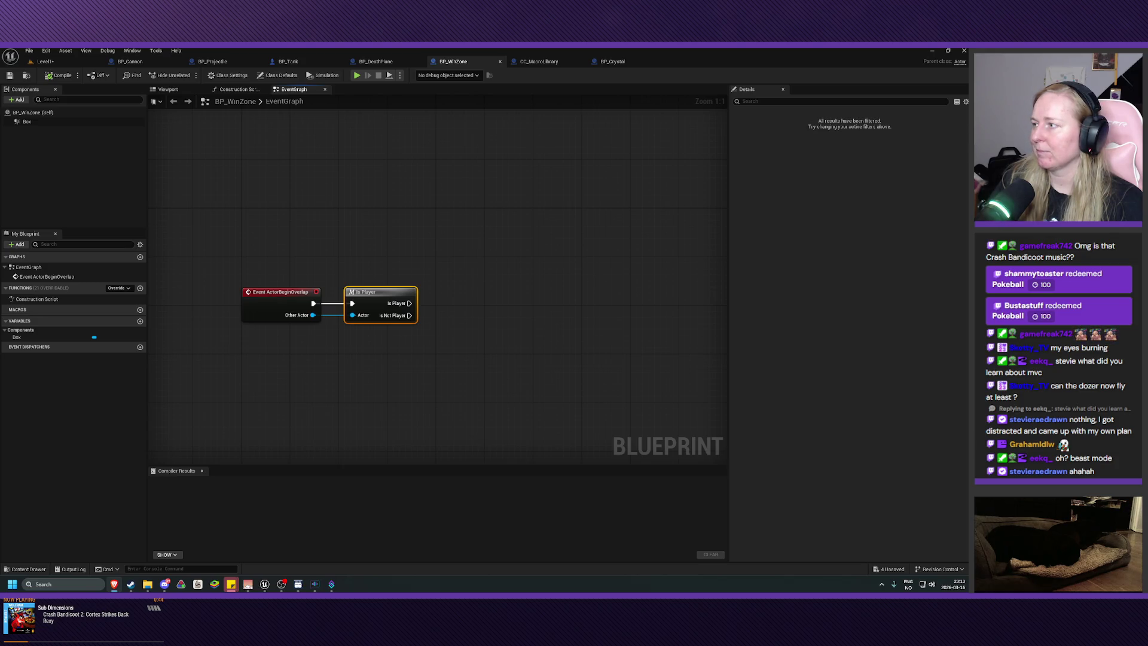
Pull a wire from Is Player, then return to Level1 and play-test again
{"action": "left_click_drag", "start_coordinate": [409, 304], "coordinate": [439, 306]}
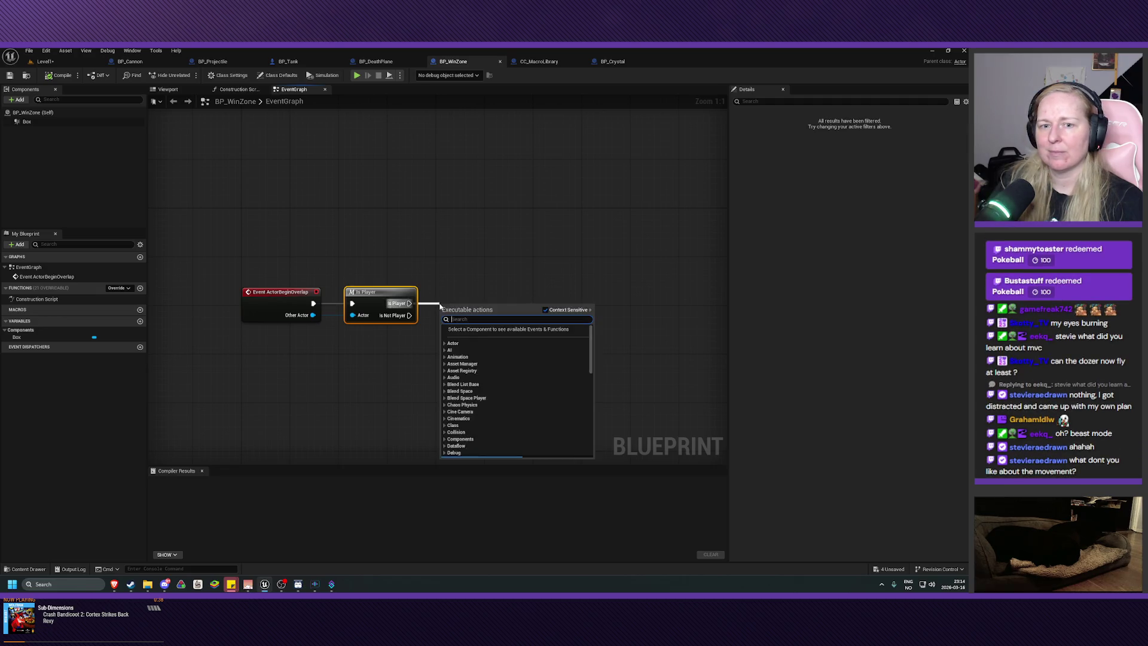
{"action": "left_click", "coordinate": [582, 274]}
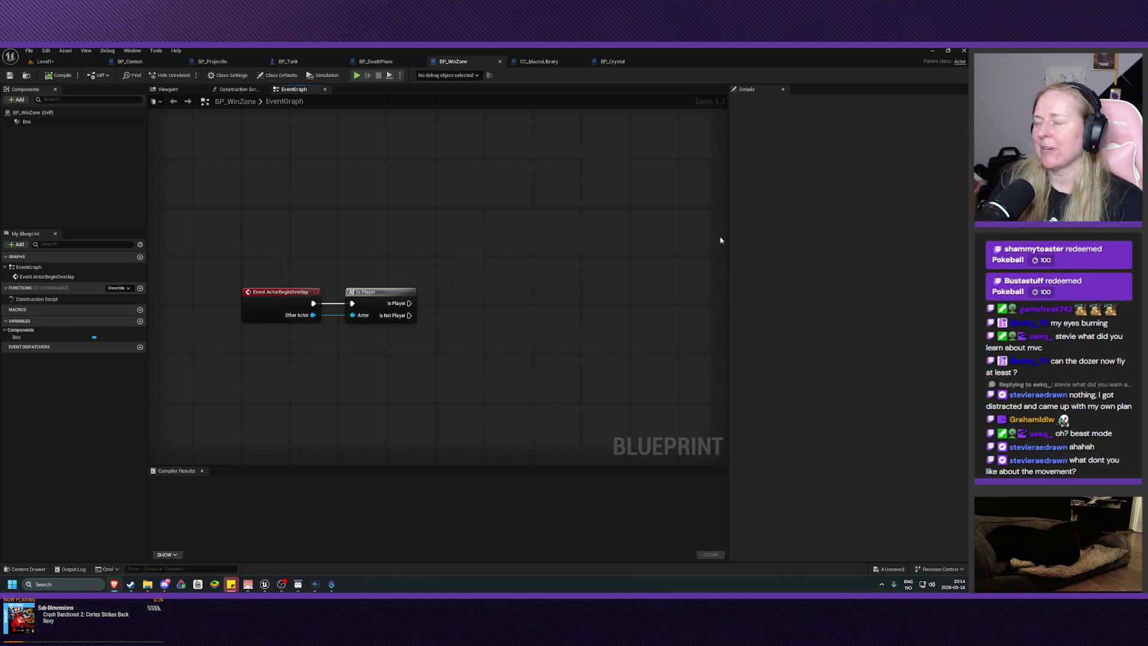
{"action": "left_click", "coordinate": [43, 61]}
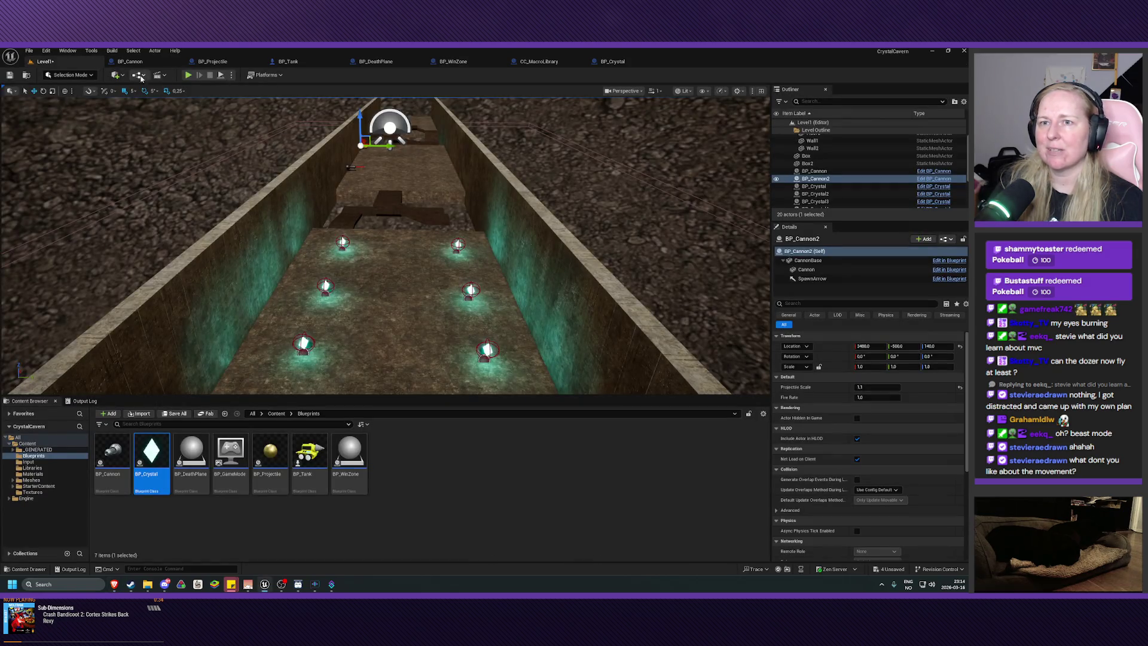
{"action": "left_click", "coordinate": [188, 74]}
Steer the tank up the crystal corridor, turning right and left to line up with its end
{"action": "key", "text": "w"}
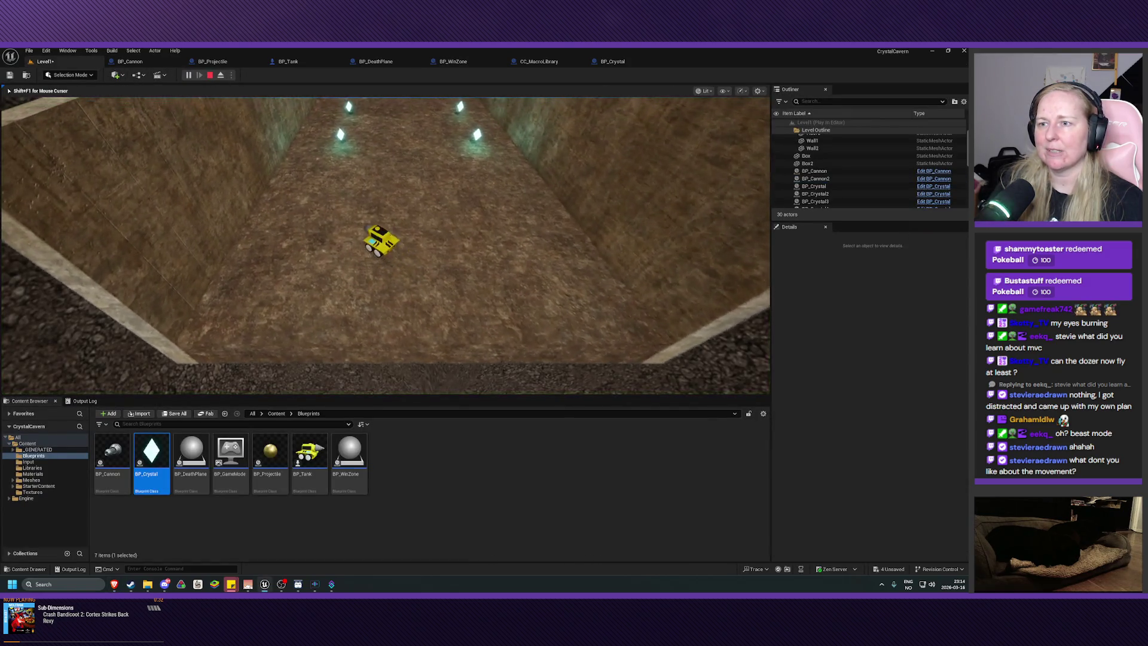
{"action": "key", "text": "w"}
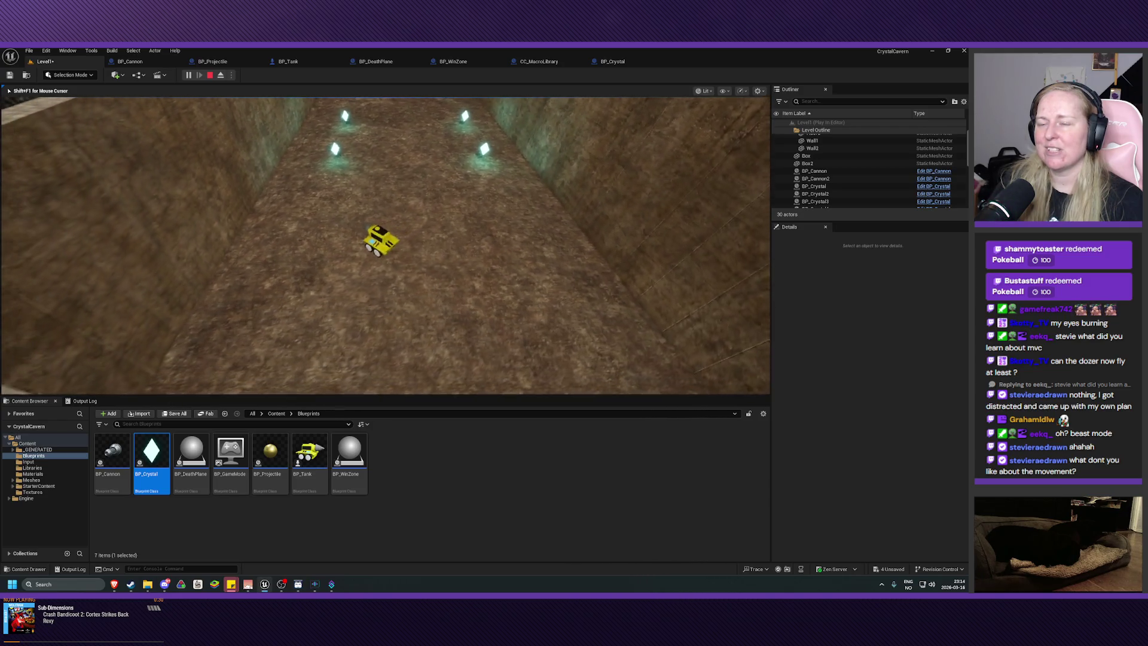
{"action": "key", "text": "d"}
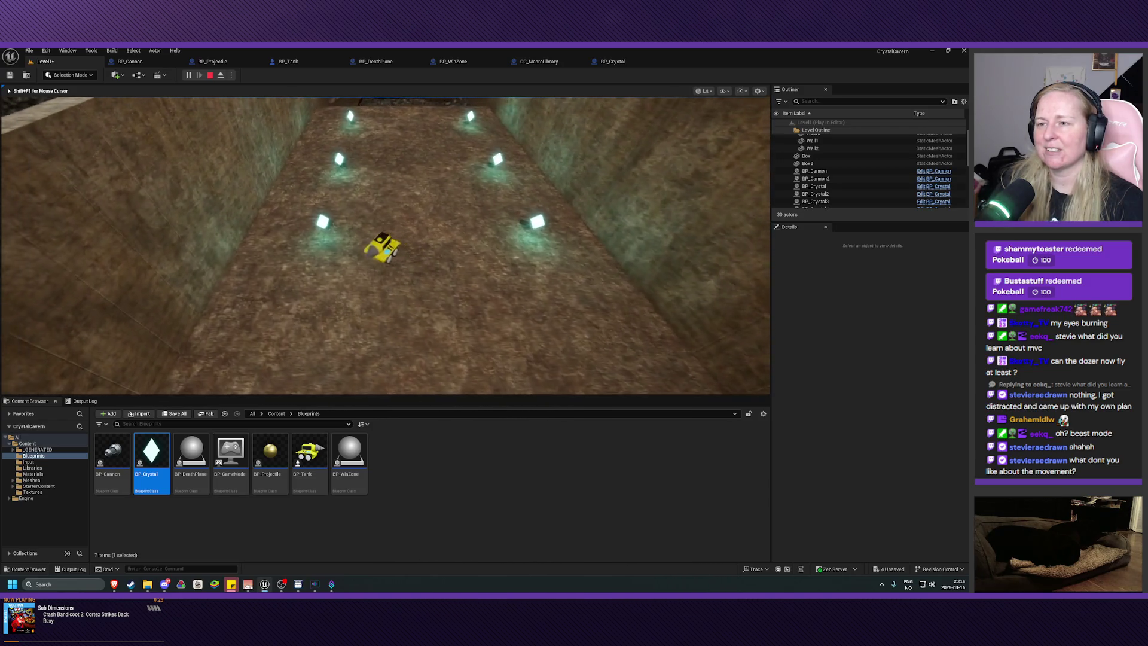
{"action": "key", "text": "d"}
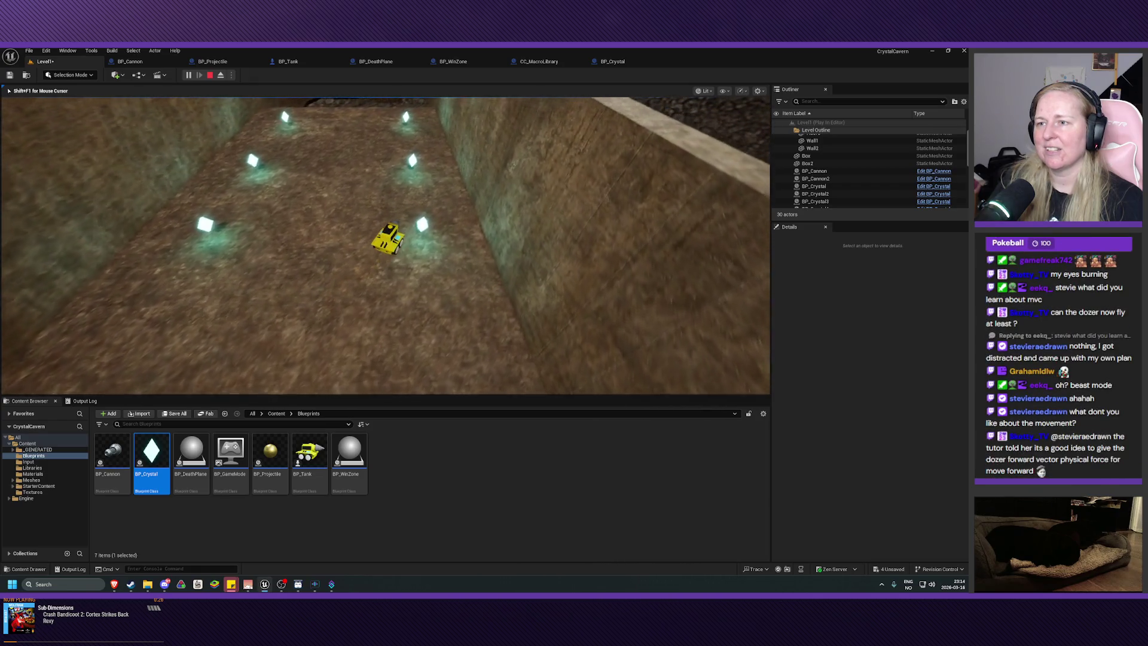
{"action": "key", "text": "a"}
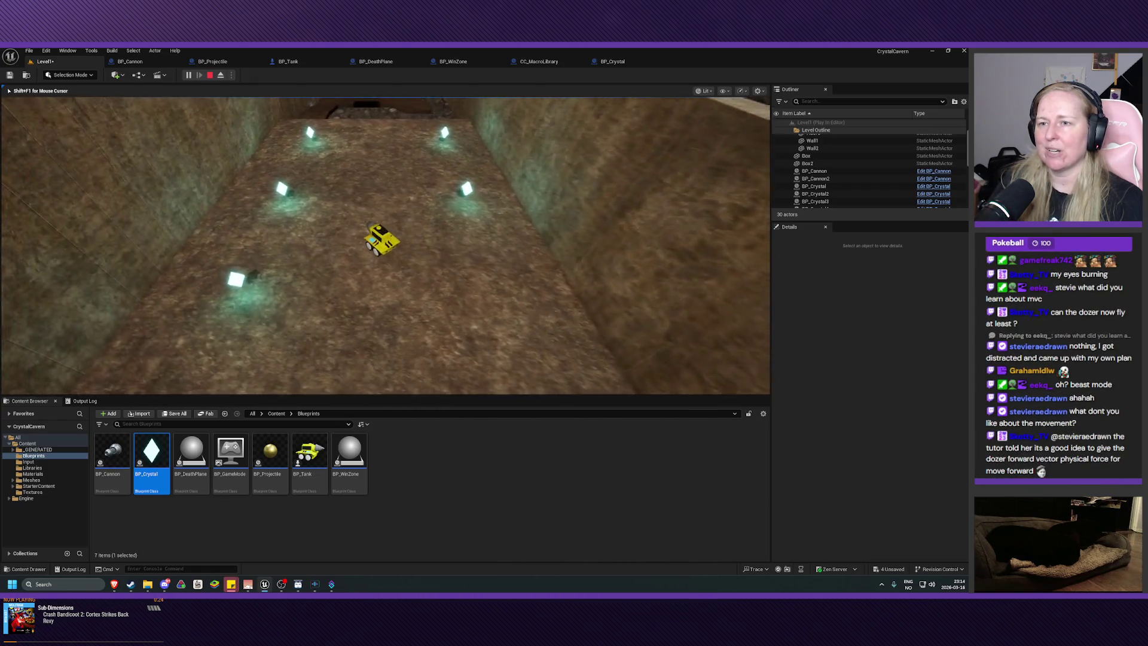
{"action": "key", "text": "w"}
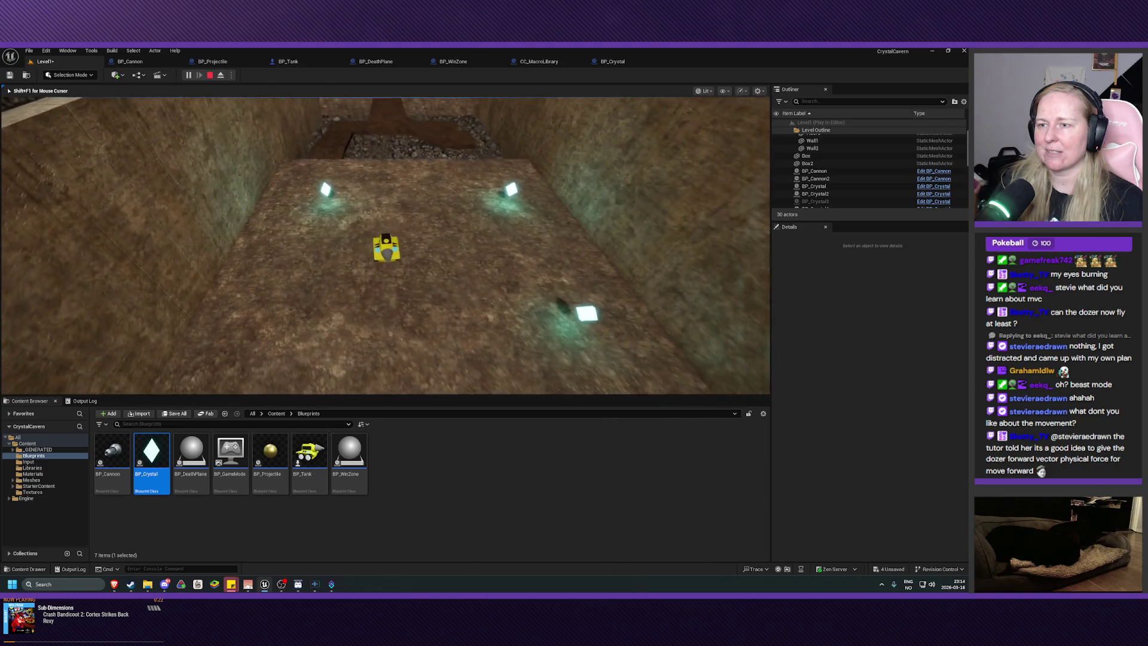
{"action": "key", "text": "d"}
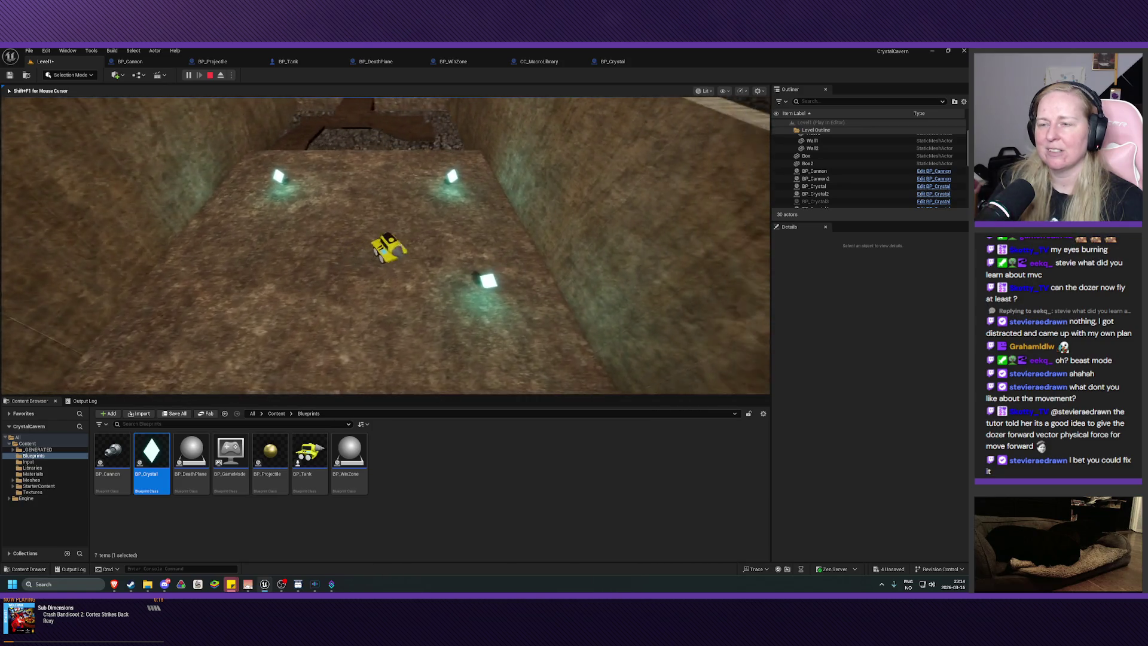
Drive over two crystals to collect them, then stop the play-test
{"action": "key", "text": "w"}
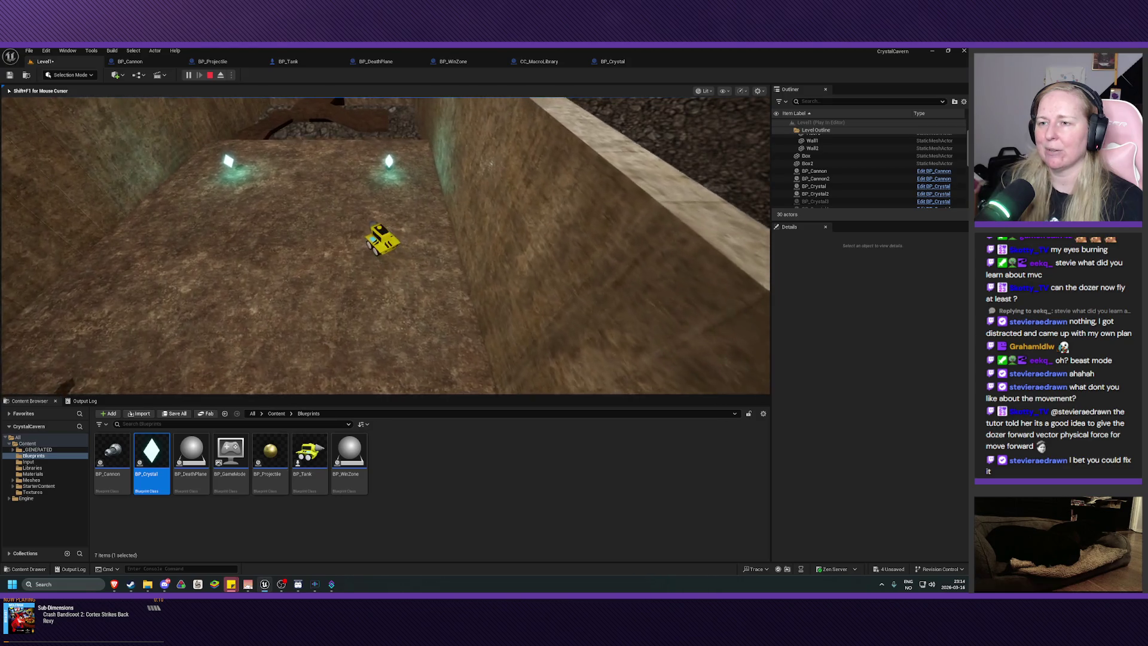
{"action": "key", "text": "w"}
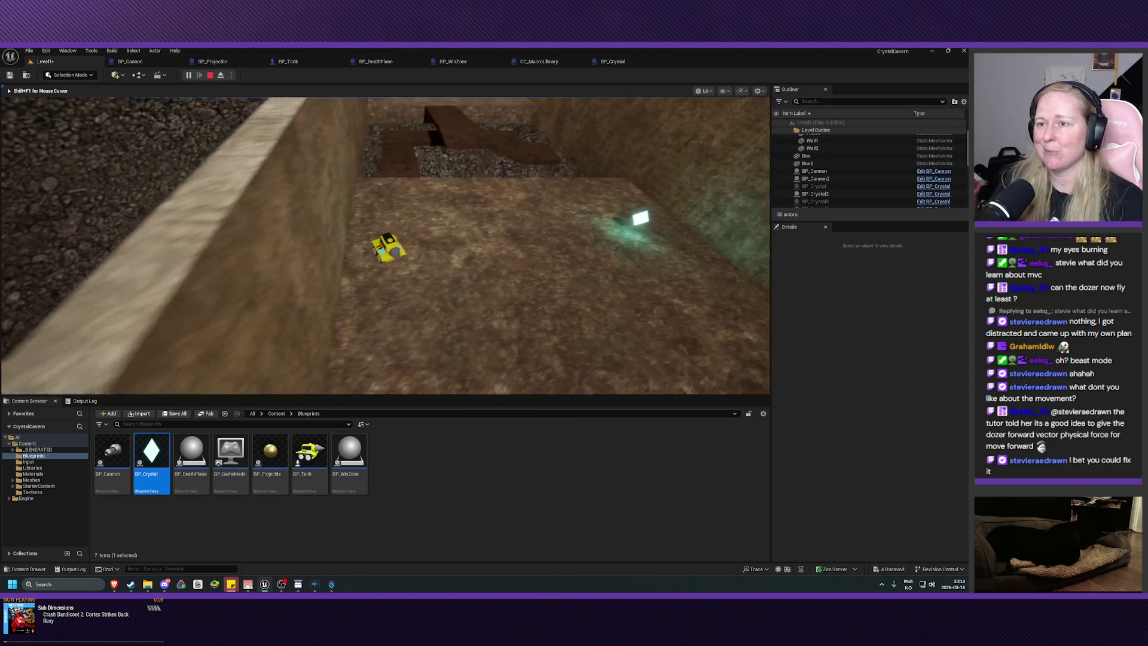
{"action": "key", "text": "w"}
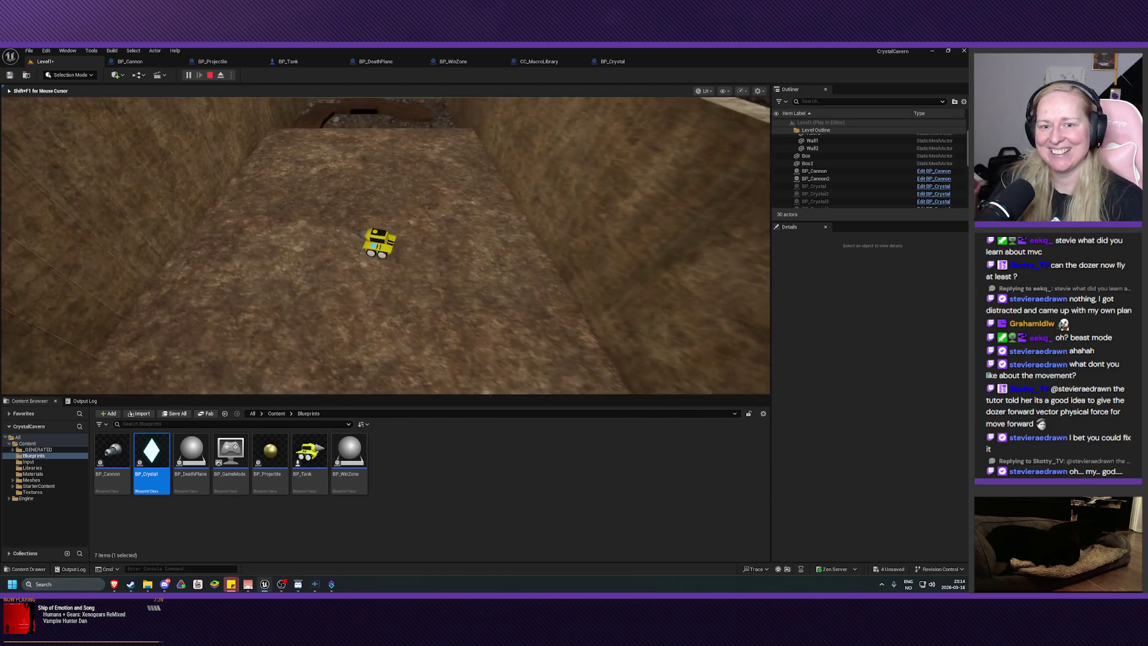
{"action": "key", "text": "Escape"}
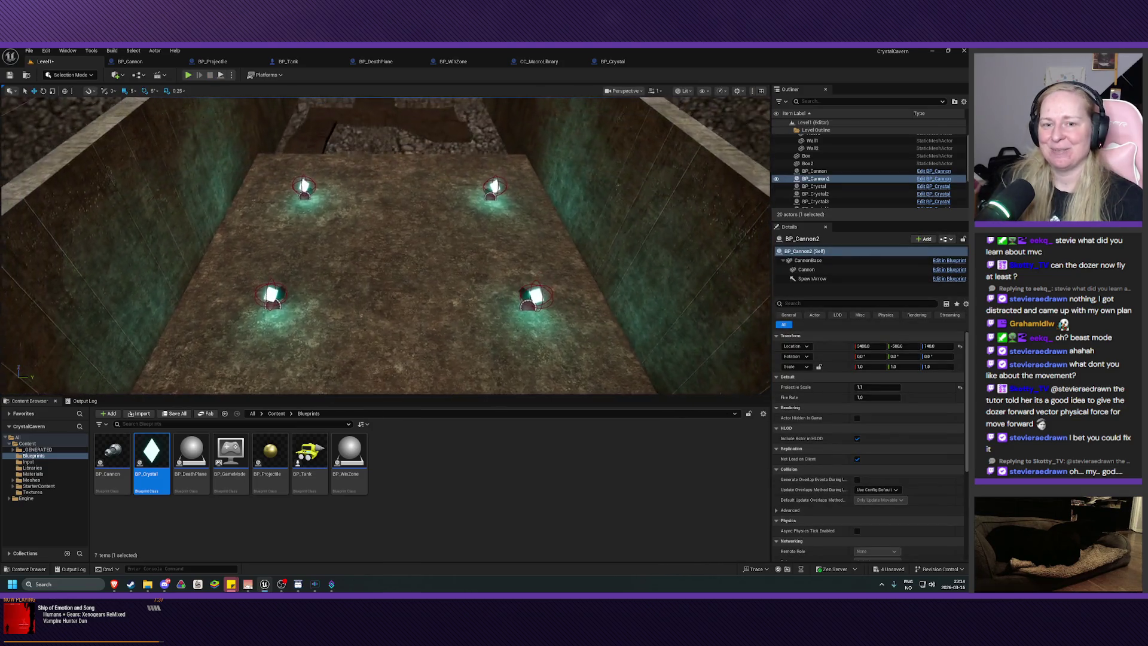
Zoom the level view out and switch to the BP_WinZone event graph
{"action": "scroll", "coordinate": [385, 245], "scroll_direction": "down", "scroll_amount": 3}
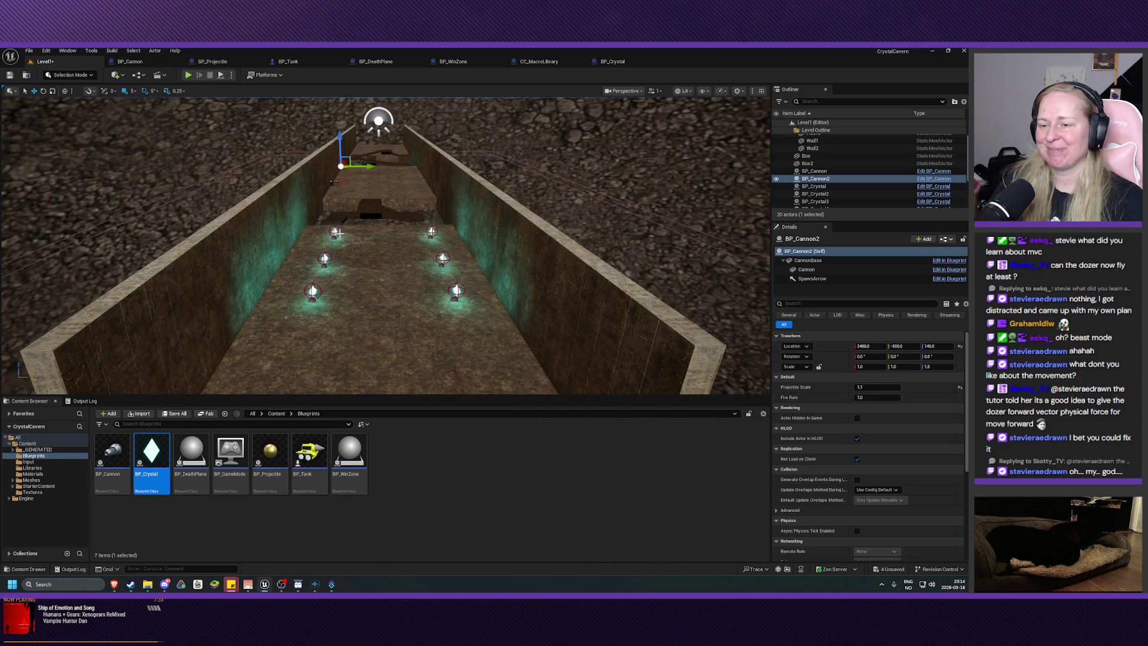
{"action": "left_click", "coordinate": [452, 62]}
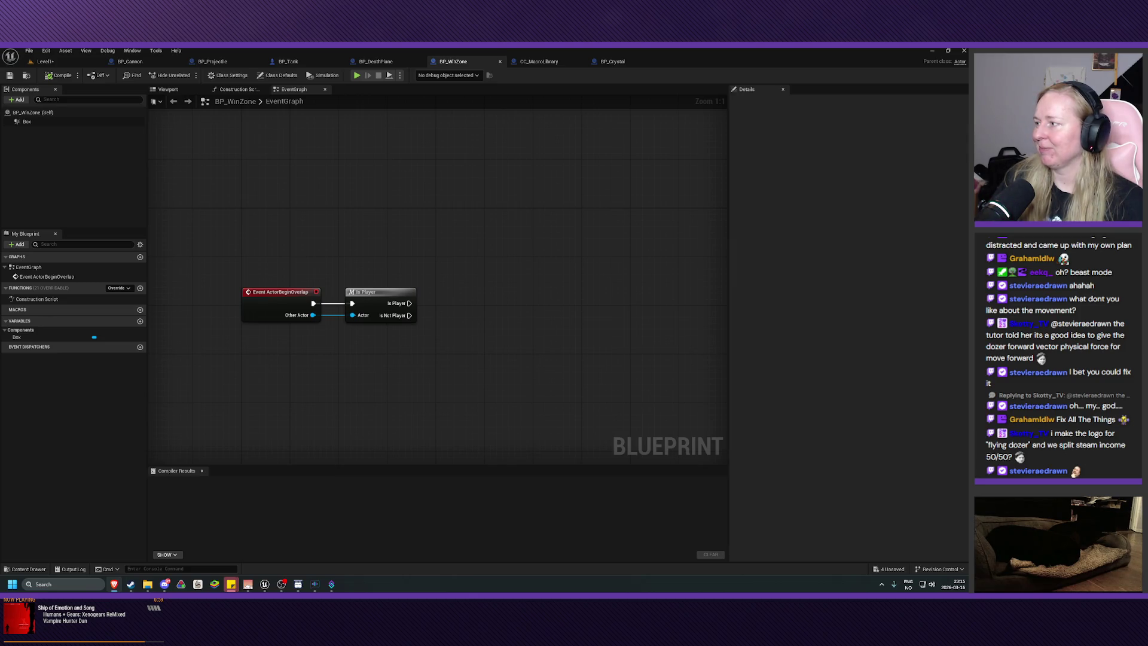
Add a Get All Actors Of Class node after the Is Player output
{"action": "left_click_drag", "start_coordinate": [410, 303], "coordinate": [443, 299]}
{"action": "type", "text": "etag"}
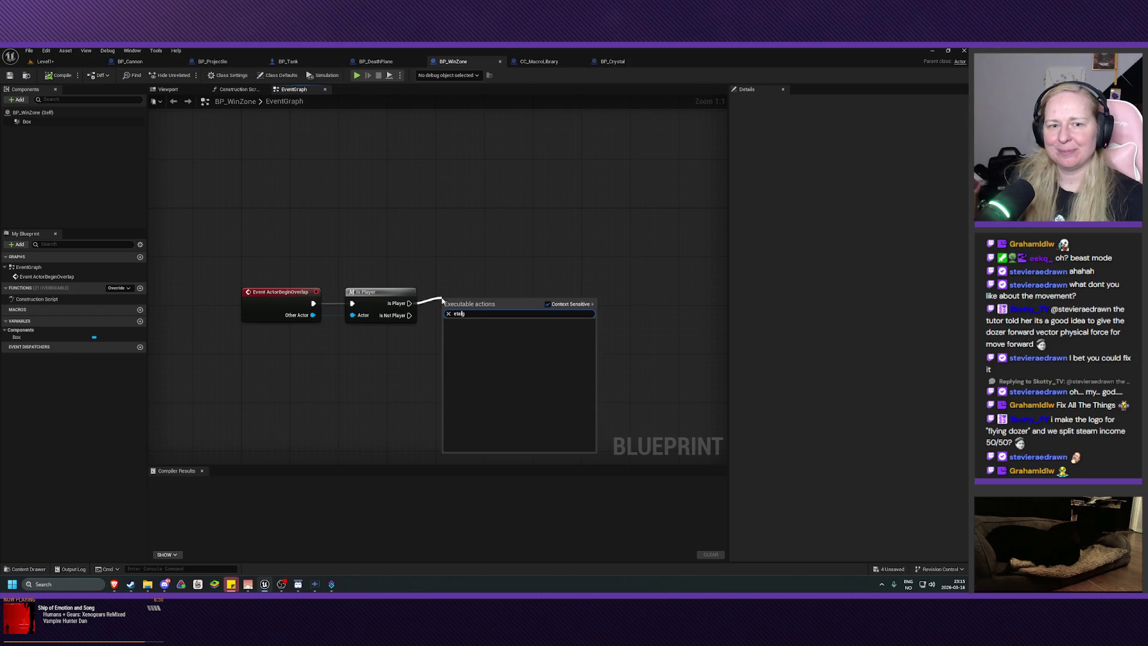
{"action": "type", "text": "acto"}
{"action": "key", "text": "ctrl+a"}
{"action": "type", "text": "getalla"}
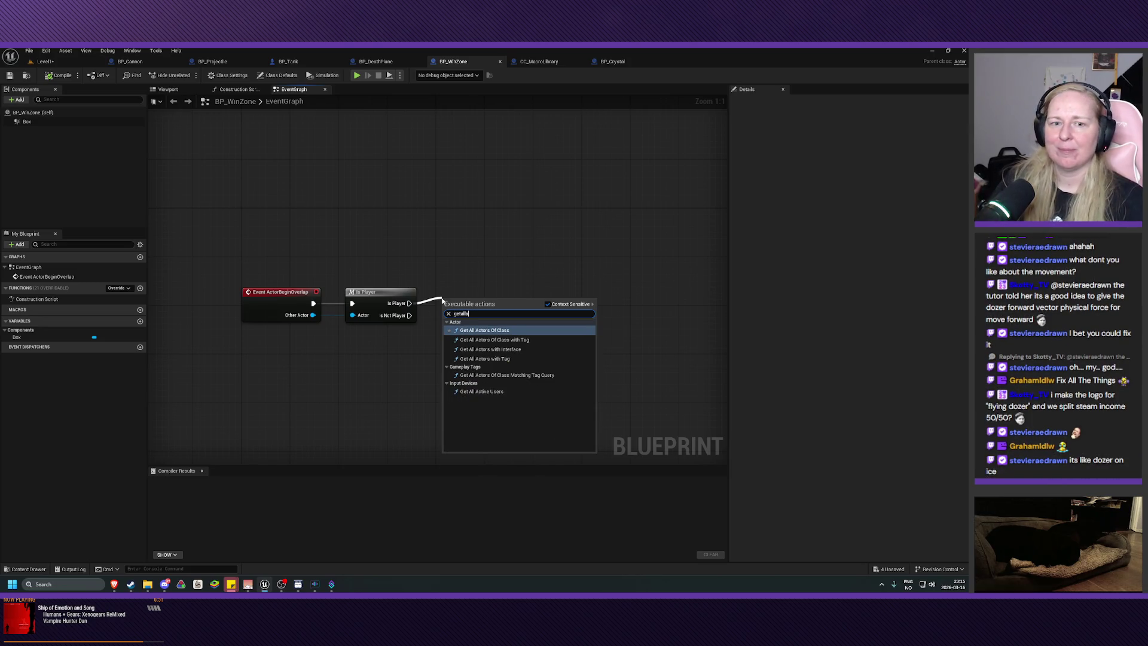
{"action": "left_click", "coordinate": [514, 333]}
{"action": "left_click_drag", "start_coordinate": [497, 302], "coordinate": [497, 297]}
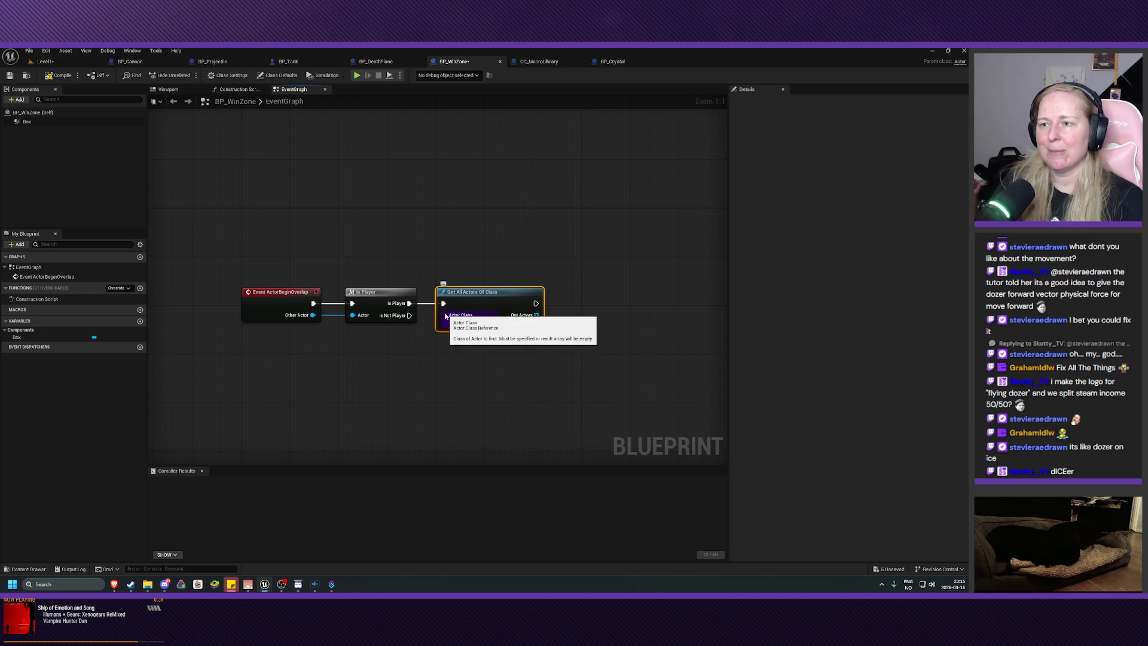
{"action": "left_click_drag", "start_coordinate": [470, 306], "coordinate": [475, 307]}
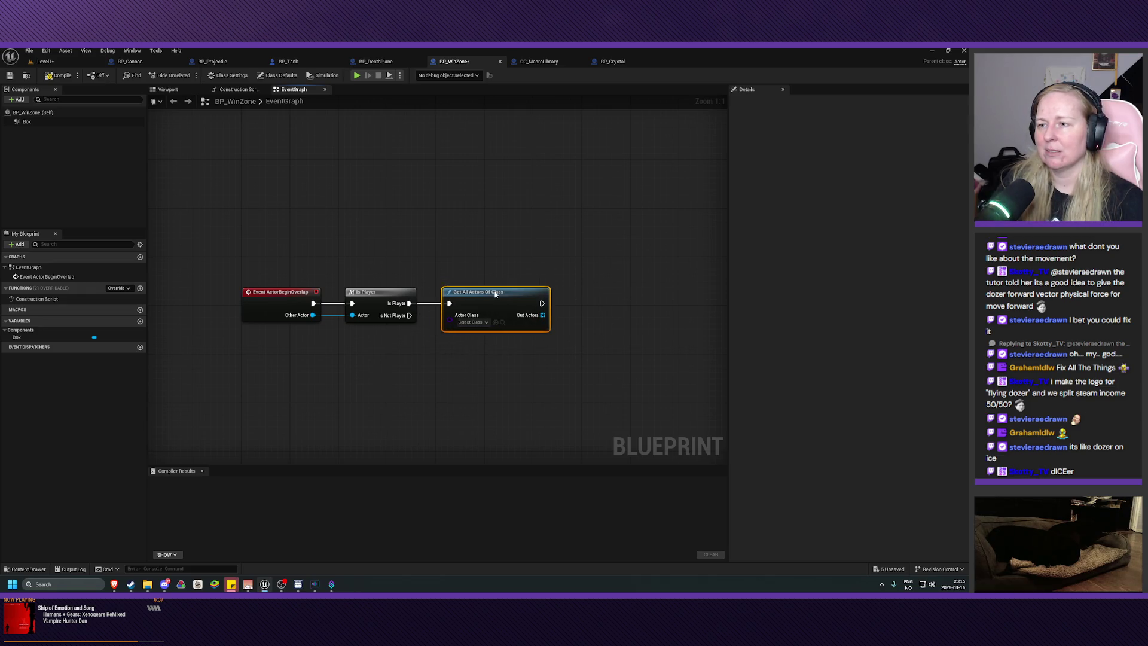
Set the node's Actor Class to BP_Crystal
{"action": "left_click", "coordinate": [477, 323]}
{"action": "type", "text": "cr"}
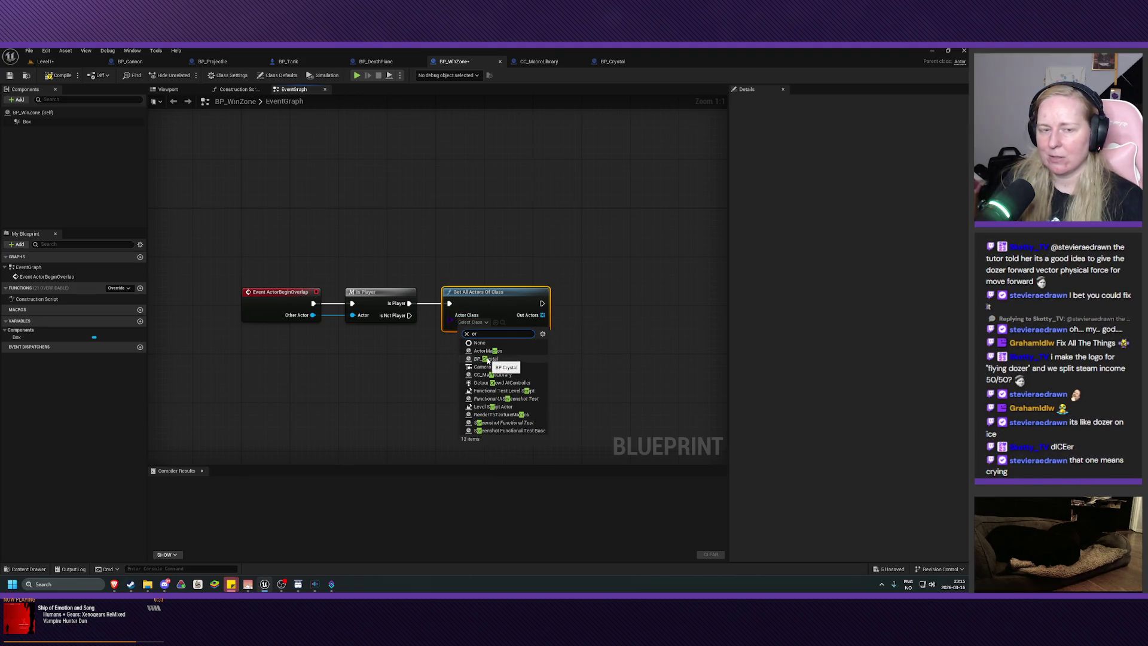
{"action": "left_click", "coordinate": [487, 360]}
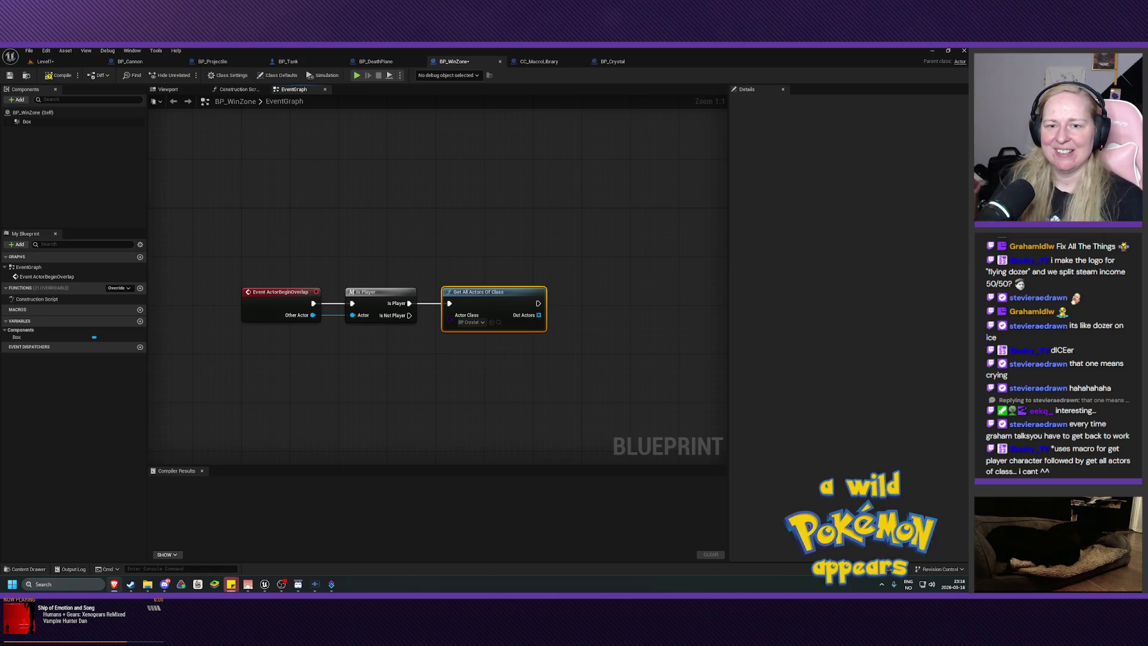
{"action": "left_click_drag", "start_coordinate": [526, 379], "coordinate": [449, 384]}
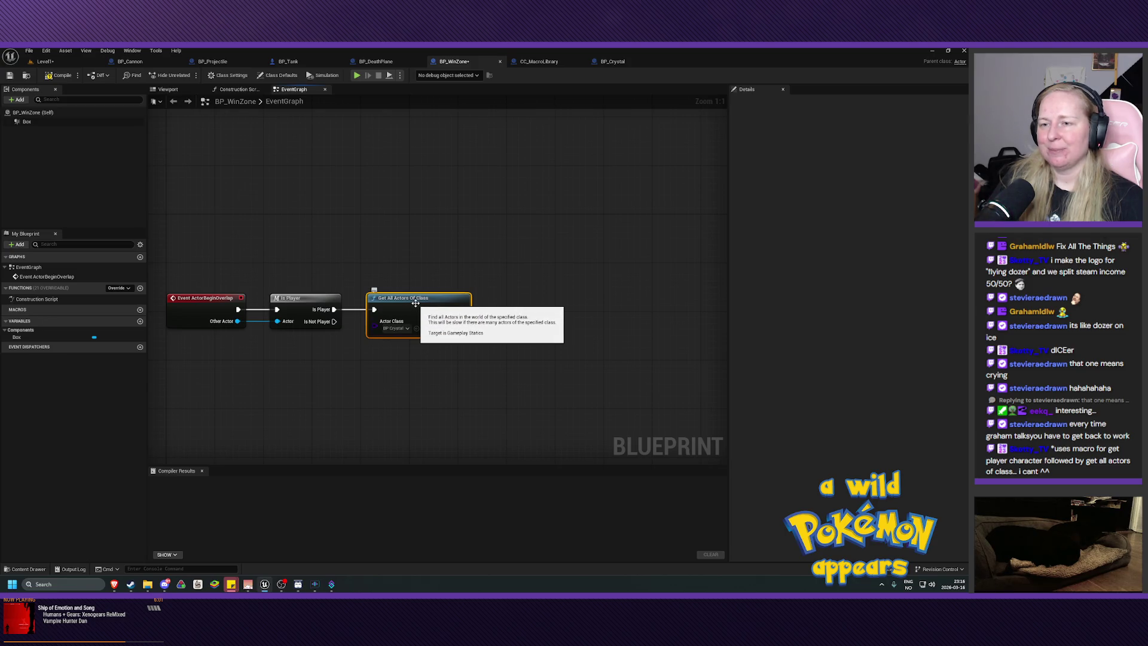
{"action": "mouse_move", "coordinate": [266, 340]}
{"action": "left_mouse_down"}
{"action": "mouse_move", "coordinate": [275, 364]}
{"action": "mouse_move", "coordinate": [293, 366]}
{"action": "left_mouse_up"}
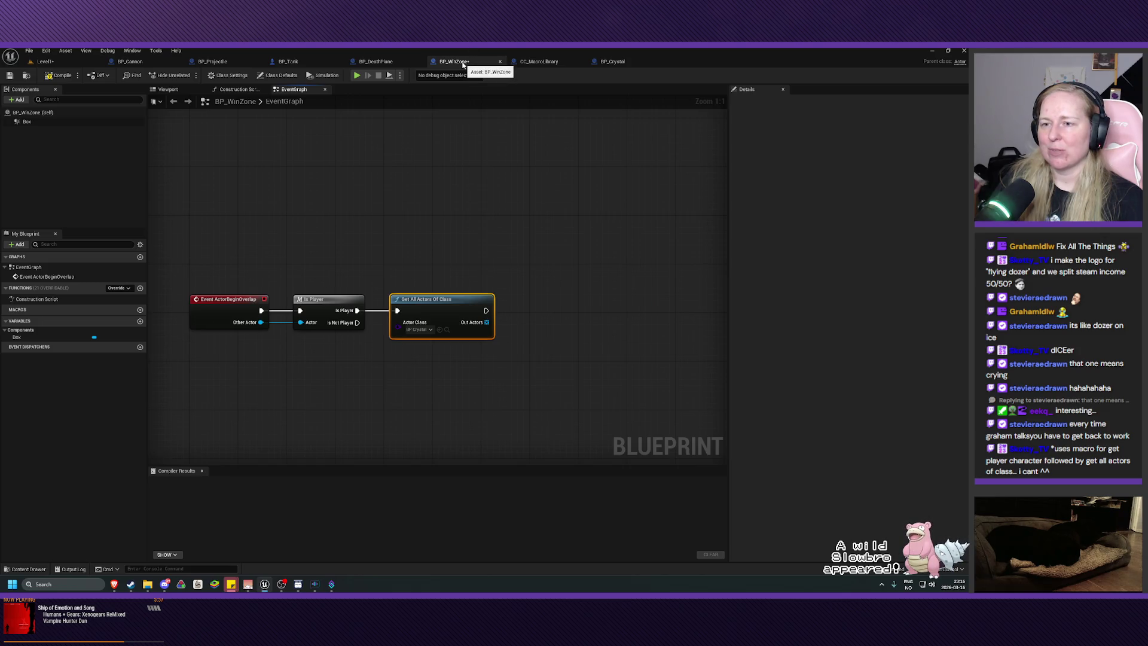
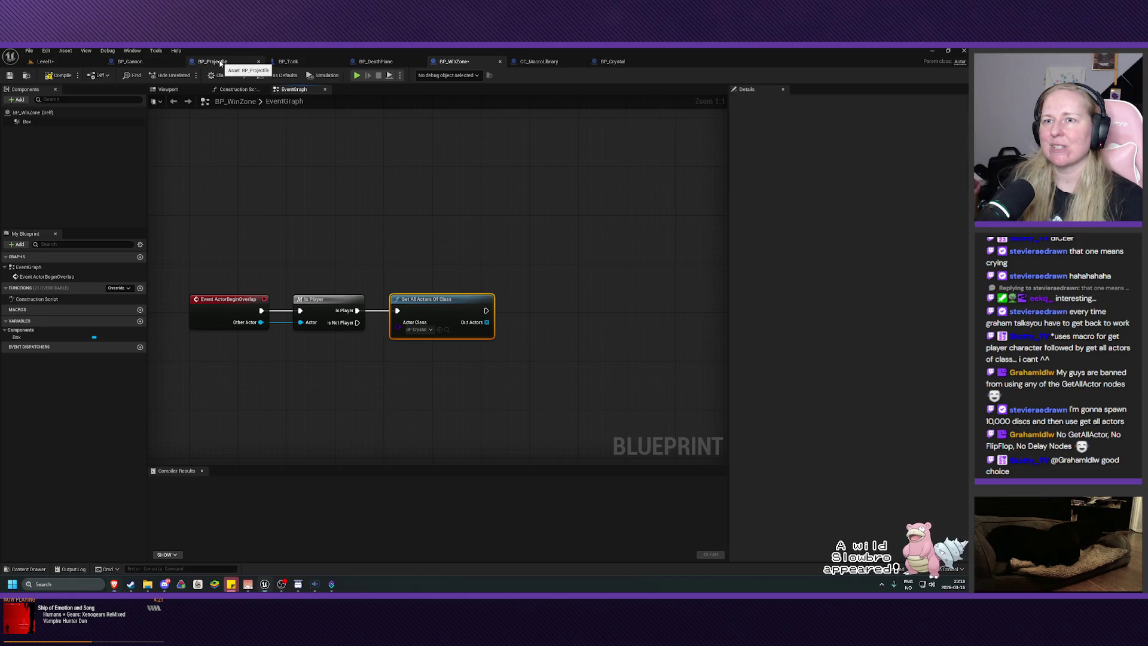
Switch through BP_Projectile to the BP_Cannon blueprint and pan its event graph slightly
{"action": "left_click", "coordinate": [220, 61]}
{"action": "left_click", "coordinate": [129, 61]}
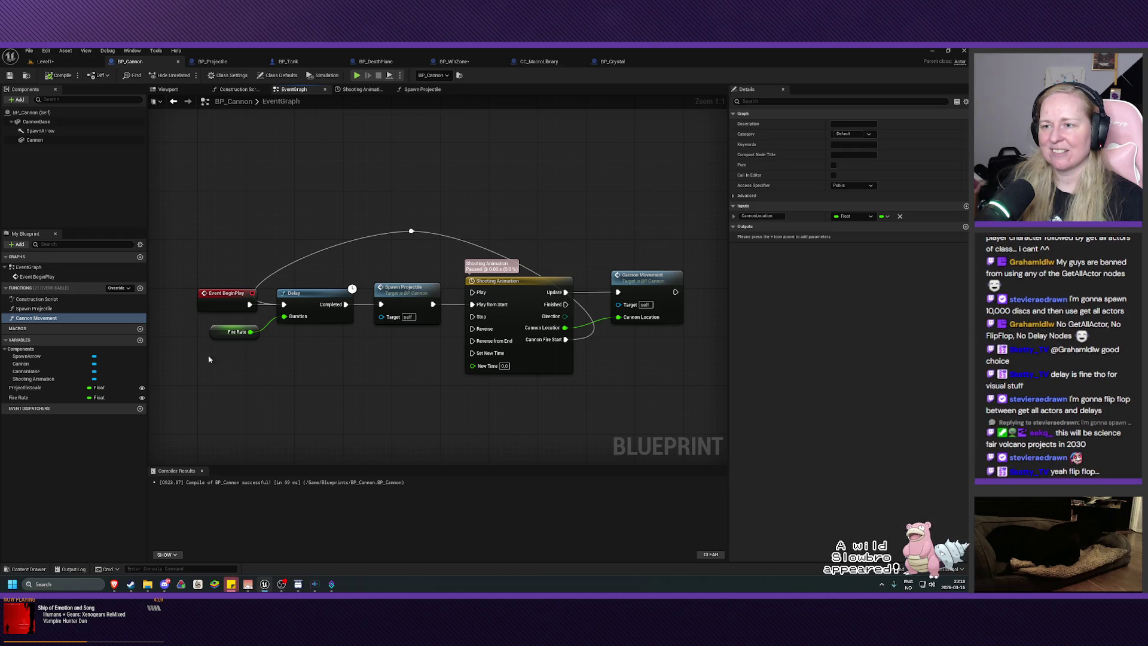
{"action": "left_click_drag", "start_coordinate": [424, 417], "coordinate": [405, 408]}
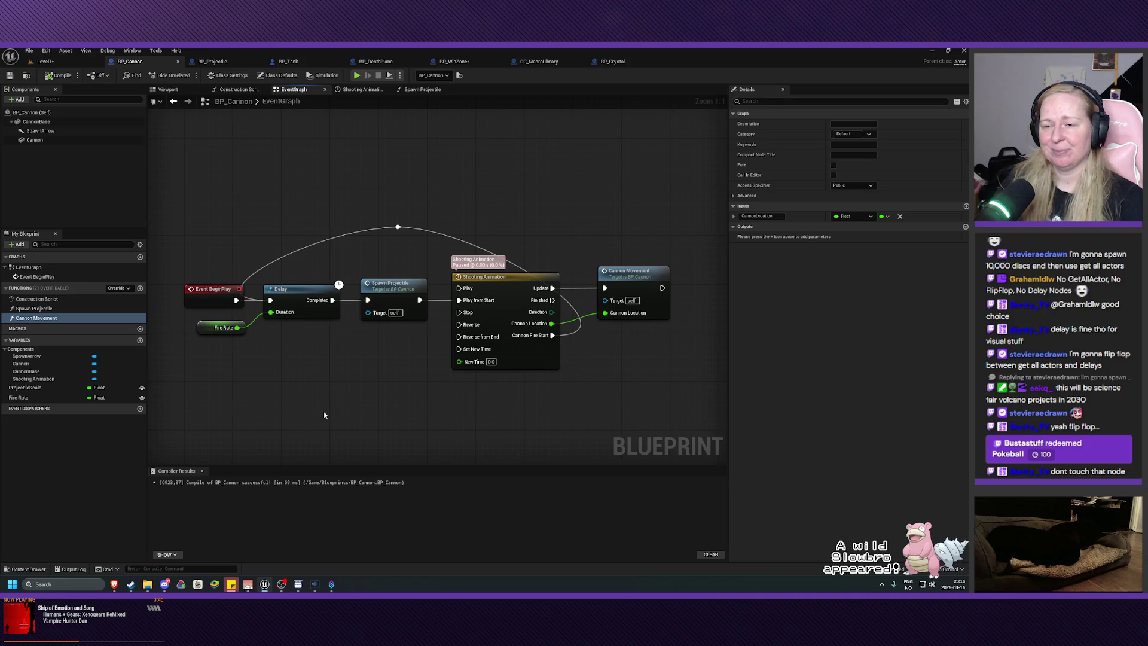
Search the graph actions for 'flip' without adding a node, then return to BP_WinZone
{"action": "right_click", "coordinate": [324, 415]}
{"action": "type", "text": "flip"}
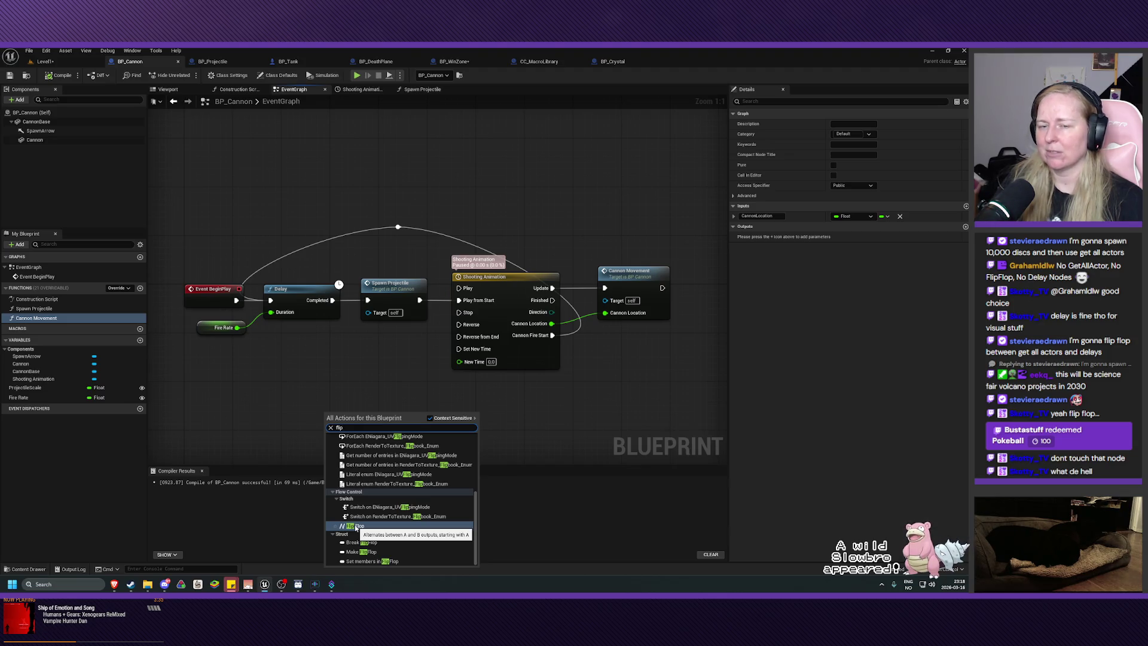
{"action": "left_click", "coordinate": [268, 406]}
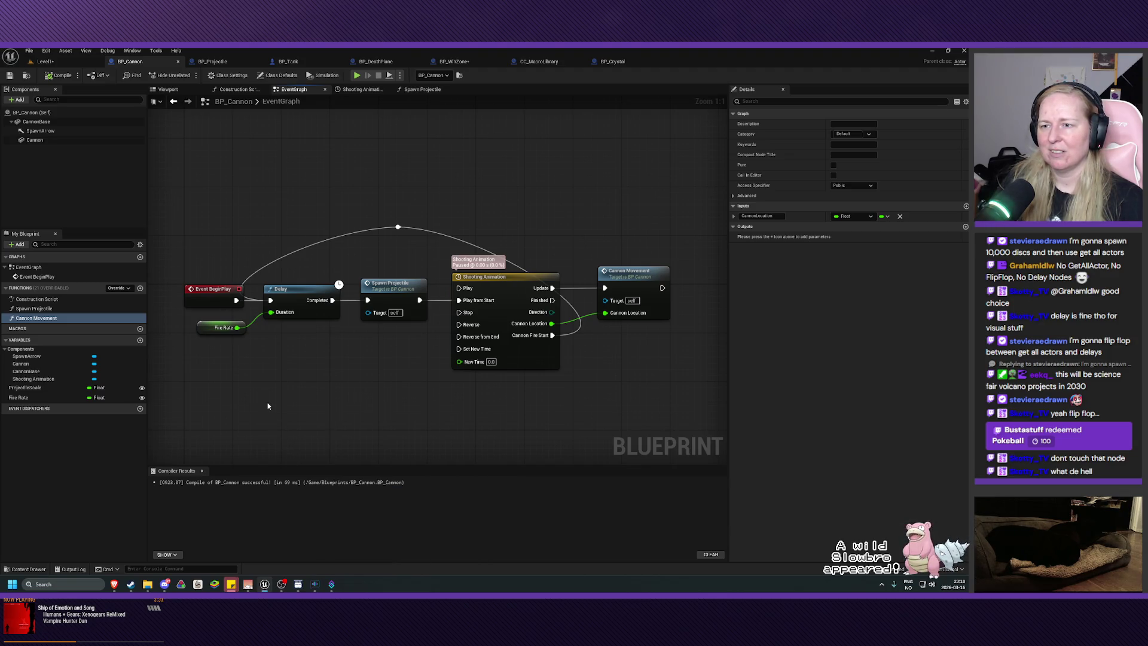
{"action": "left_click_drag", "start_coordinate": [378, 379], "coordinate": [379, 405]}
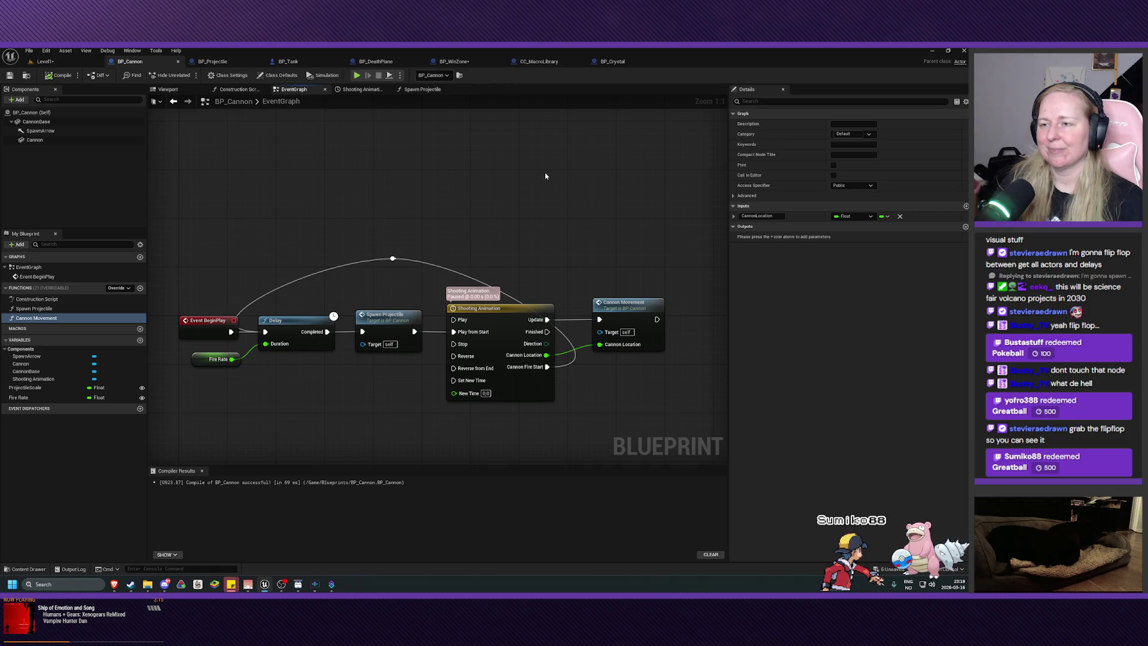
{"action": "left_click", "coordinate": [453, 61]}
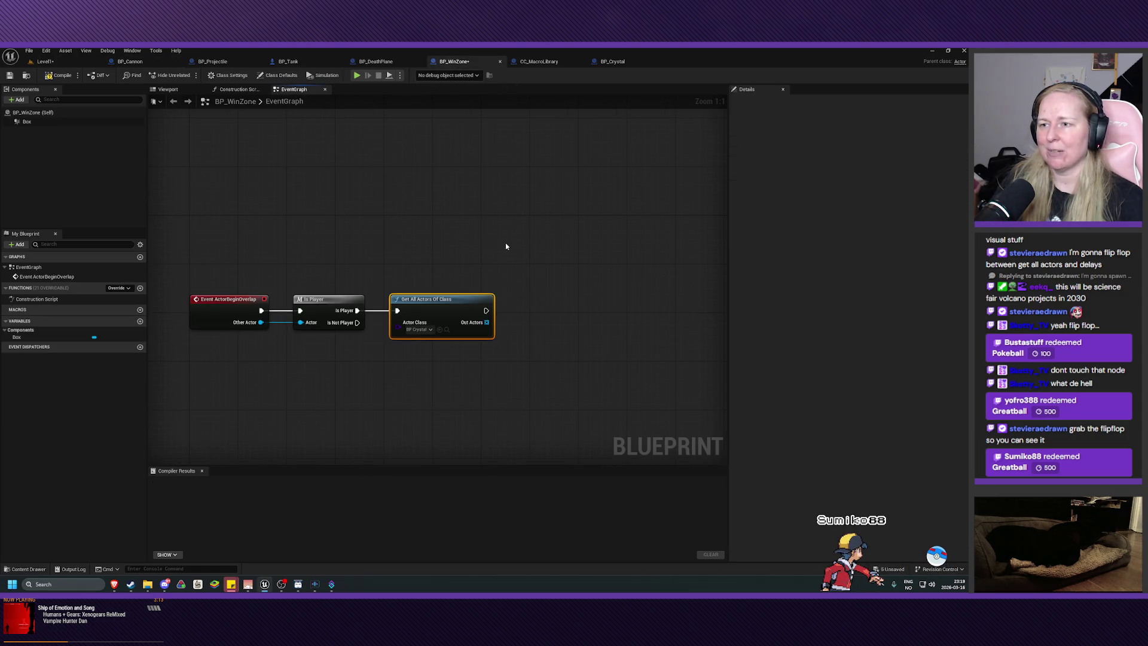
Add a Flip Flop node to BP_WinZone's graph, nudge it down, then delete it
{"action": "right_click", "coordinate": [437, 273]}
{"action": "type", "text": "flip flo"}
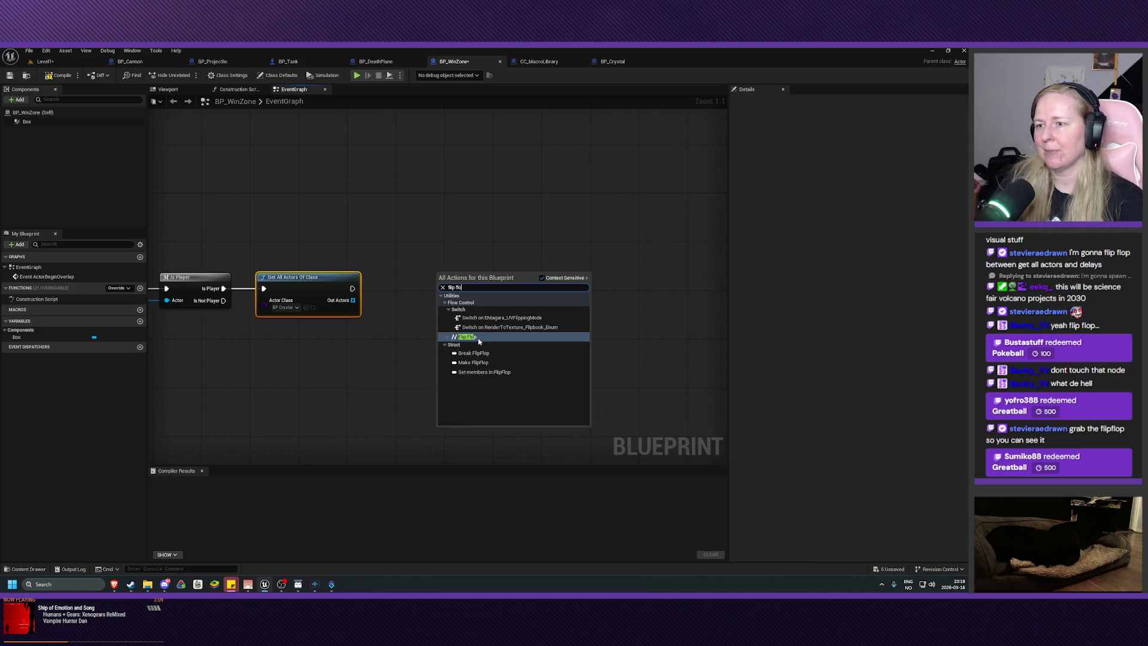
{"action": "left_click", "coordinate": [476, 338]}
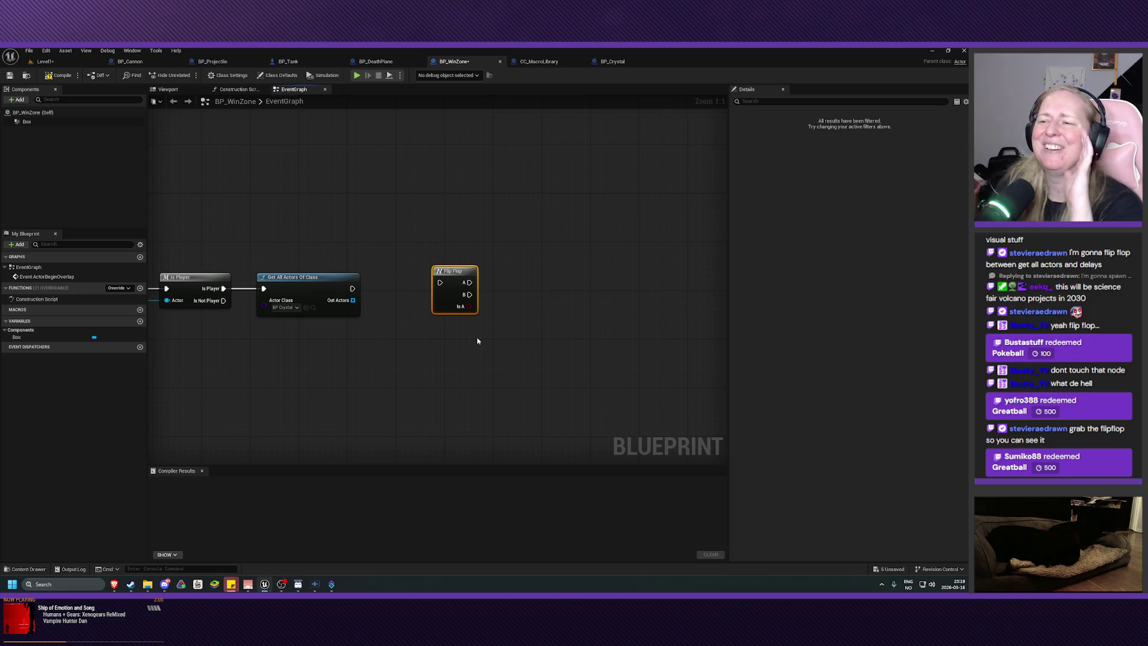
{"action": "left_click_drag", "start_coordinate": [448, 286], "coordinate": [447, 291]}
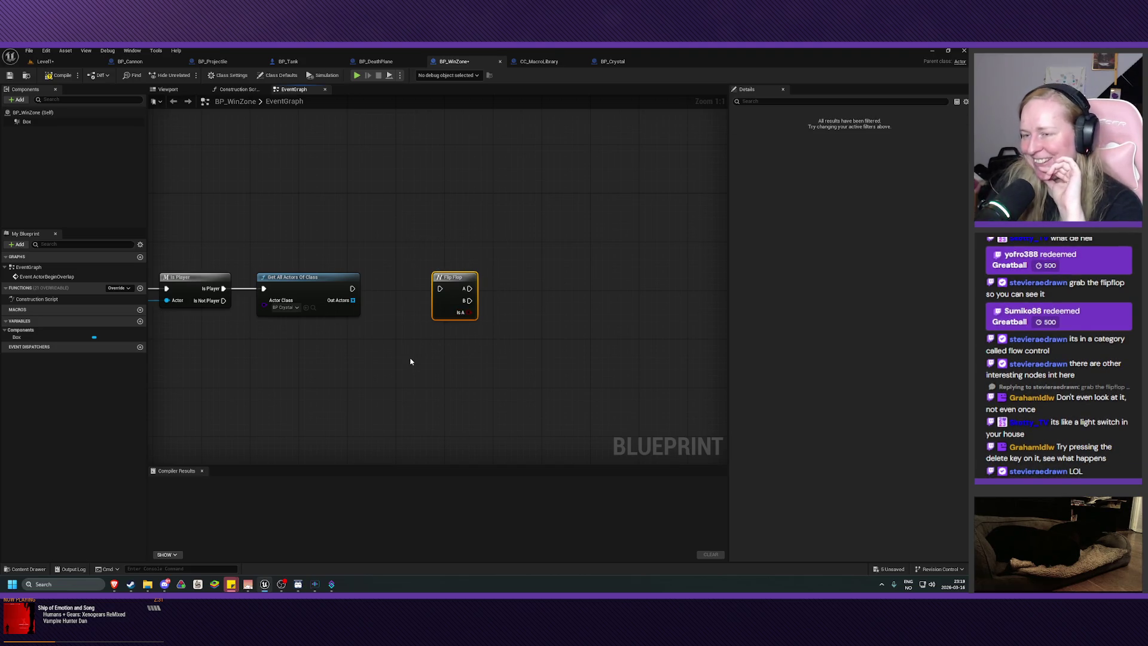
{"action": "key", "text": "Delete"}
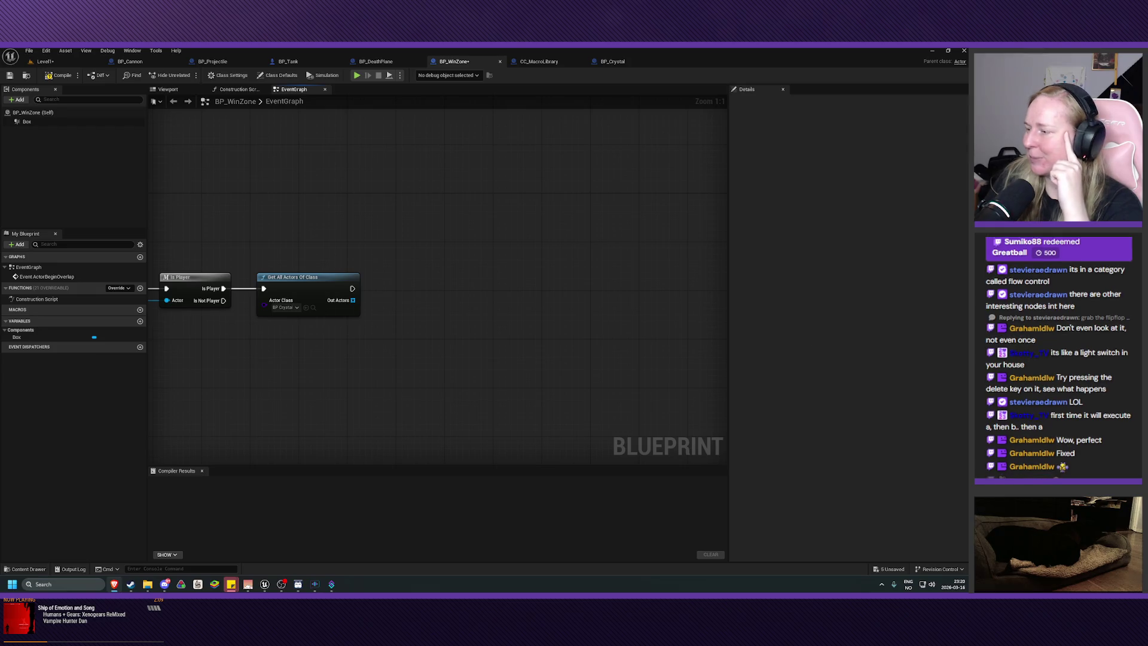
Open the All Actions menu on empty space in the BP_WinZone EventGraph
{"action": "right_click", "coordinate": [534, 358]}
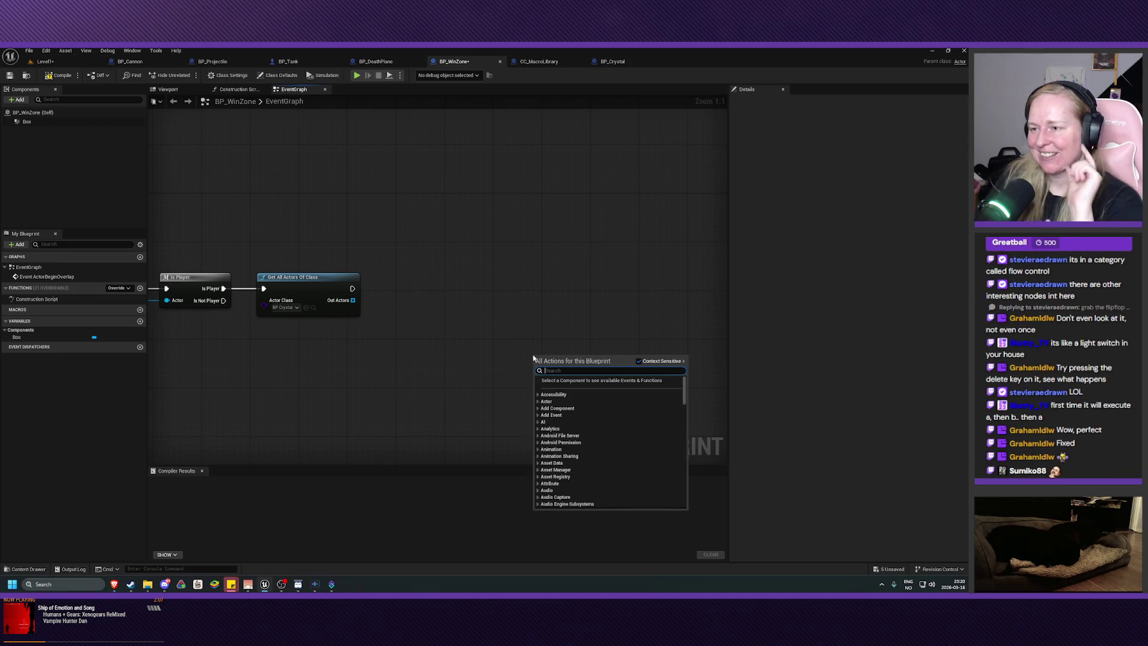
Add an array Length node from Utilities > Array and wire Out Actors into it
{"action": "type", "text": "leng"}
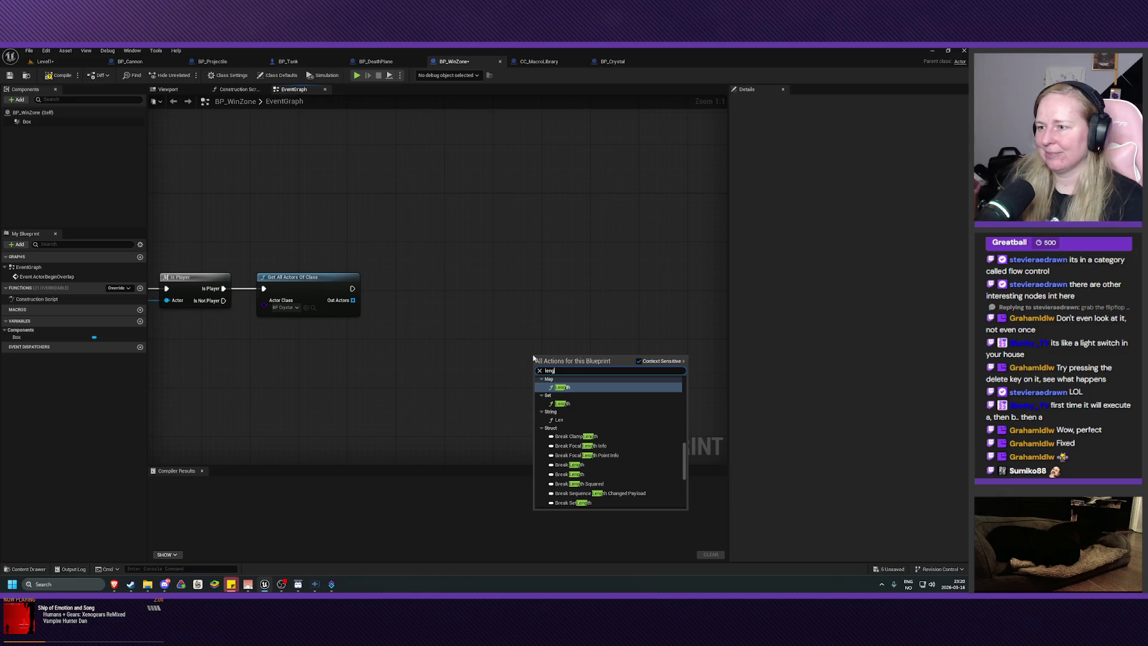
{"action": "left_click", "coordinate": [664, 295]}
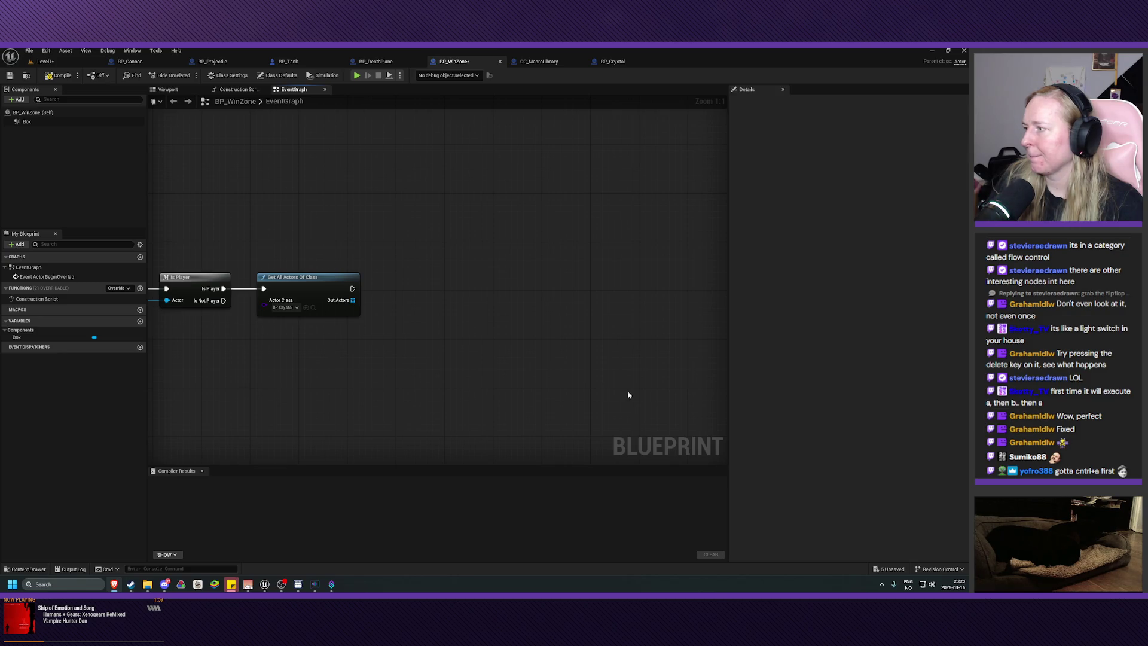
{"action": "right_click", "coordinate": [421, 295]}
{"action": "left_click_drag", "start_coordinate": [572, 328], "coordinate": [565, 437]}
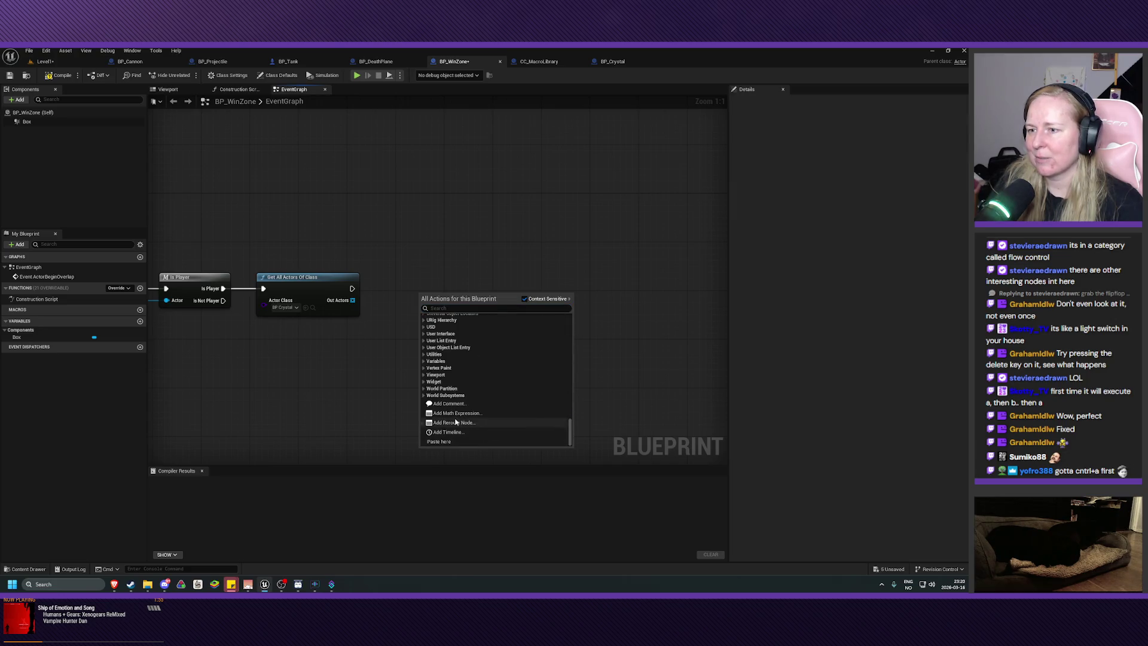
{"action": "left_click", "coordinate": [425, 354]}
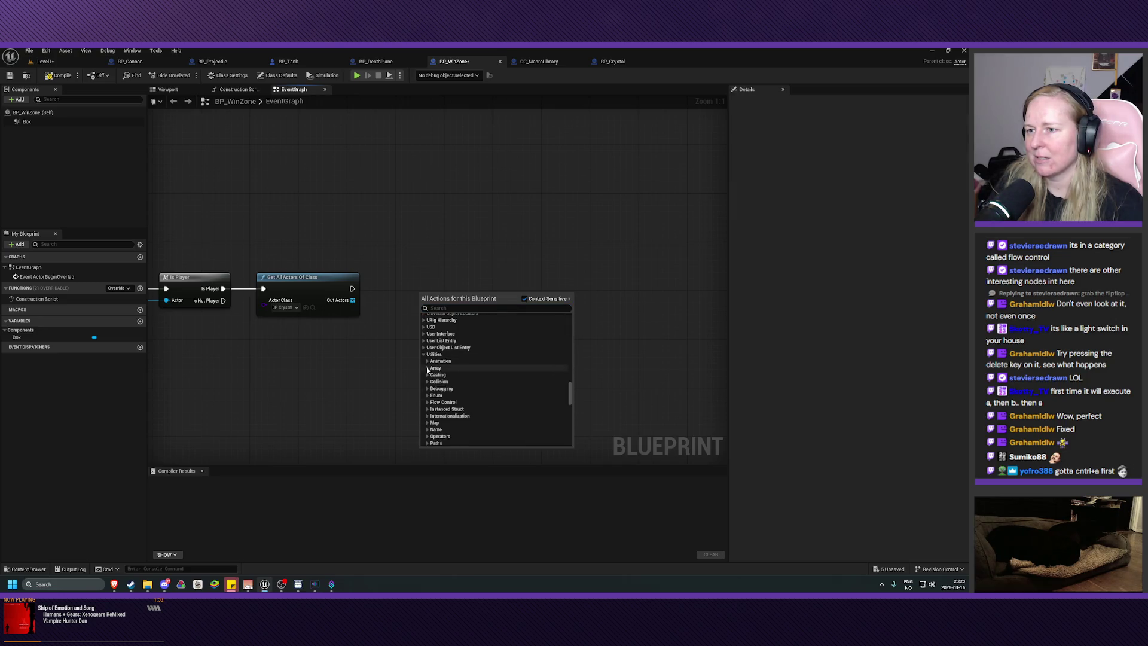
{"action": "left_click", "coordinate": [427, 368]}
{"action": "scroll", "coordinate": [473, 419], "scroll_direction": "down", "scroll_amount": 3}
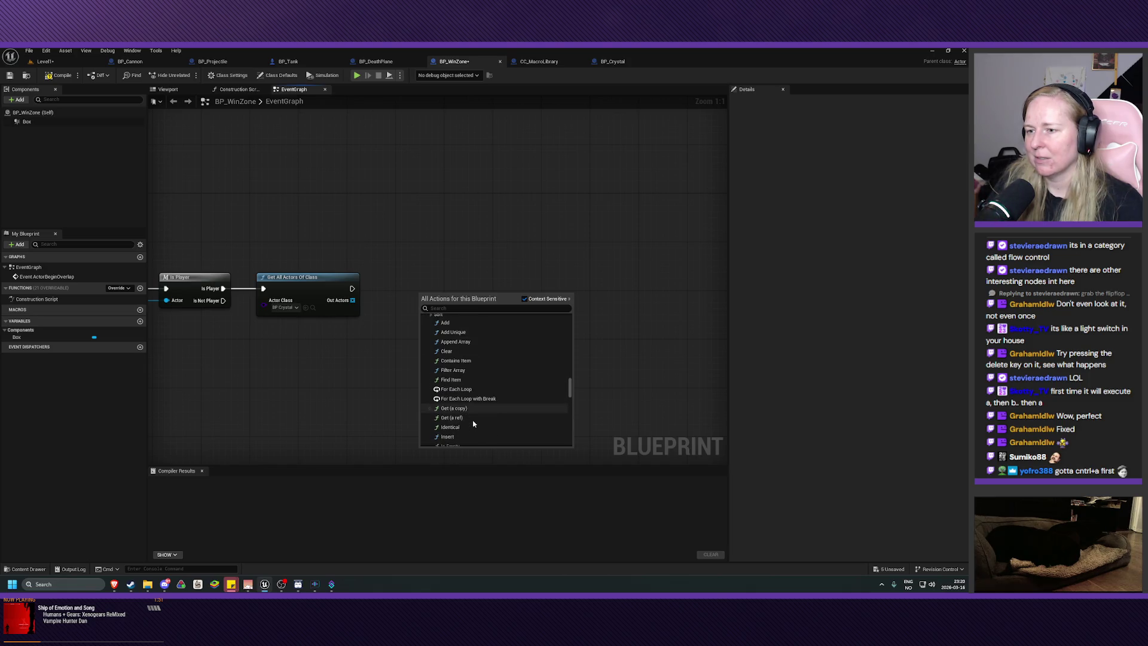
{"action": "scroll", "coordinate": [470, 424], "scroll_direction": "down", "scroll_amount": 2}
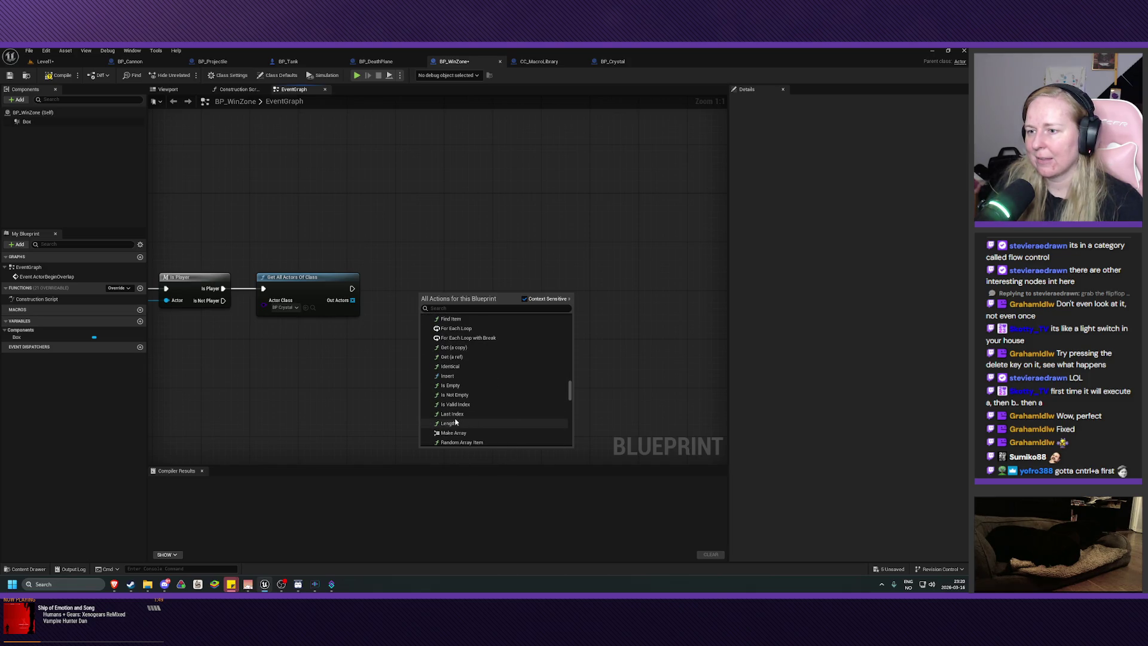
{"action": "left_click", "coordinate": [456, 423]}
{"action": "mouse_move", "coordinate": [454, 294]}
{"action": "left_mouse_down"}
{"action": "mouse_move", "coordinate": [430, 291]}
{"action": "mouse_move", "coordinate": [430, 303]}
{"action": "left_mouse_up"}
{"action": "left_click_drag", "start_coordinate": [353, 300], "coordinate": [420, 328]}
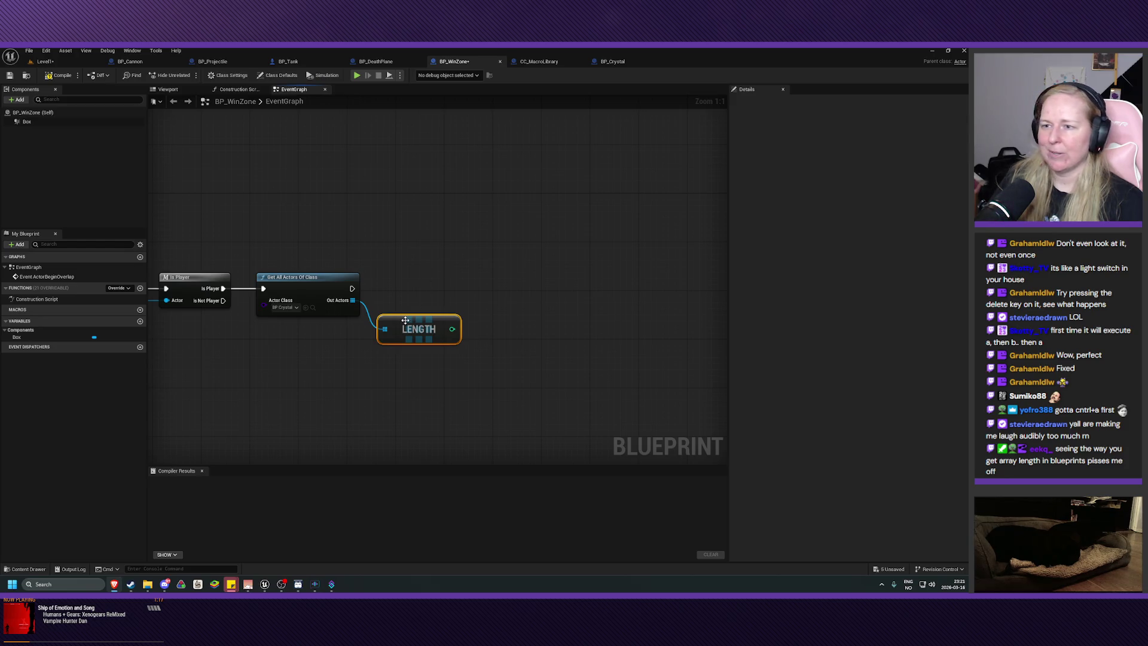
Nudge the Length node, then browse the Integer actions from its output and close the list unchanged
{"action": "left_click_drag", "start_coordinate": [406, 320], "coordinate": [410, 309]}
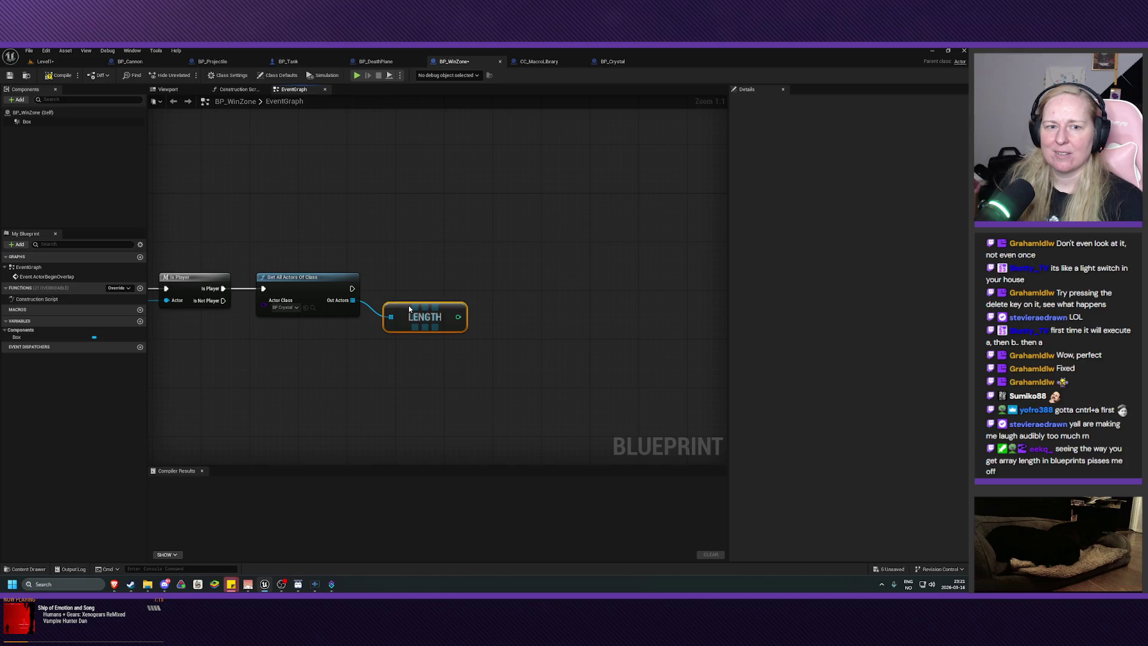
{"action": "mouse_move", "coordinate": [405, 379]}
{"action": "left_mouse_down"}
{"action": "mouse_move", "coordinate": [444, 405]}
{"action": "mouse_move", "coordinate": [388, 395]}
{"action": "mouse_move", "coordinate": [658, 395]}
{"action": "mouse_move", "coordinate": [422, 398]}
{"action": "left_mouse_up"}
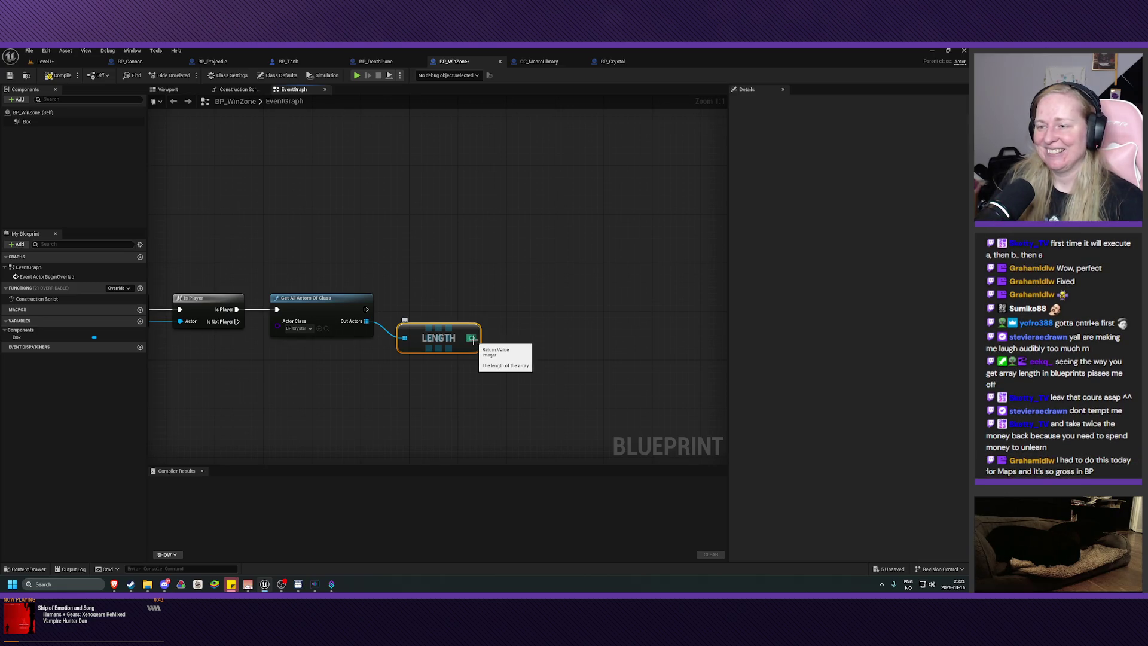
{"action": "left_click_drag", "start_coordinate": [472, 339], "coordinate": [524, 340]}
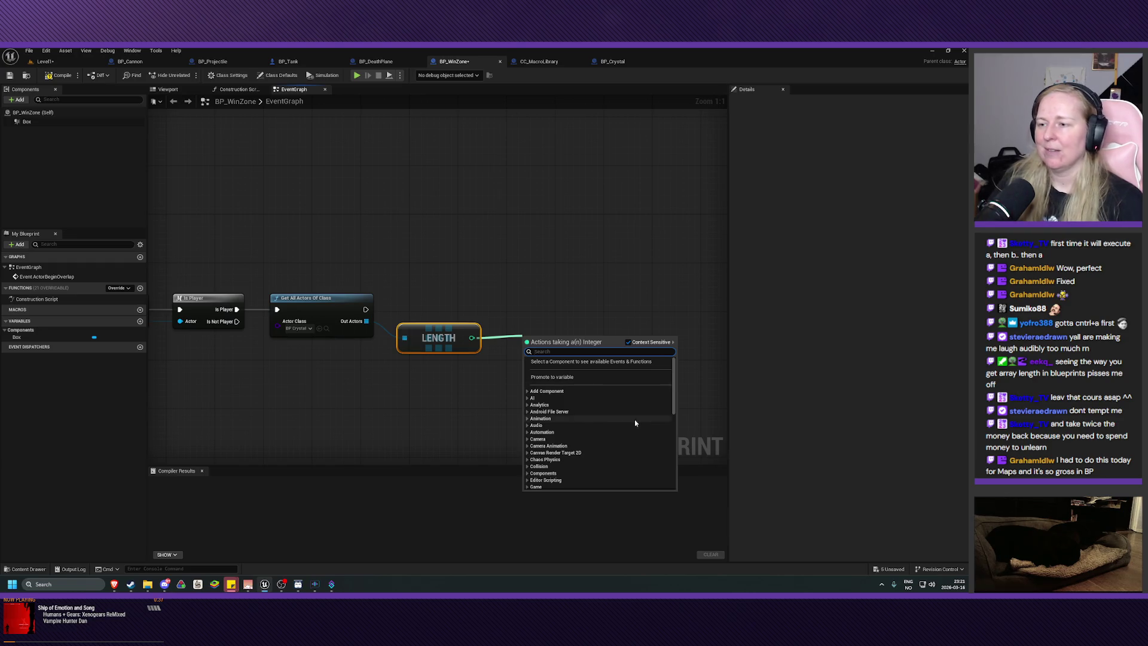
{"action": "scroll", "coordinate": [594, 423], "scroll_direction": "down", "scroll_amount": 2}
{"action": "scroll", "coordinate": [593, 424], "scroll_direction": "down", "scroll_amount": 2}
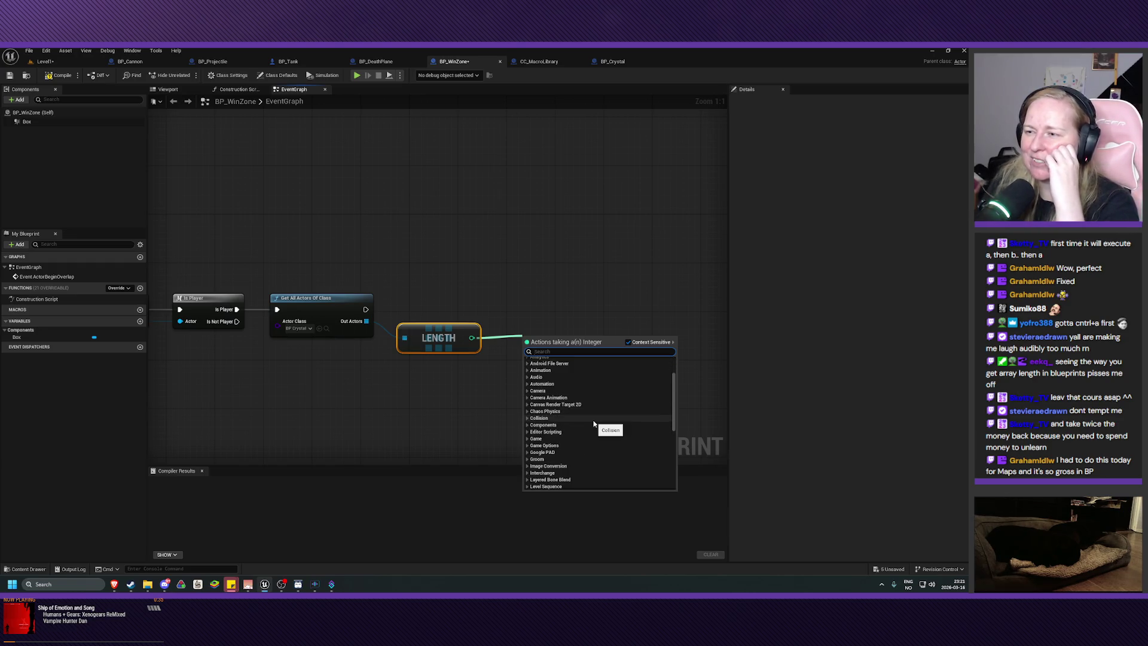
{"action": "scroll", "coordinate": [594, 423], "scroll_direction": "down", "scroll_amount": 4}
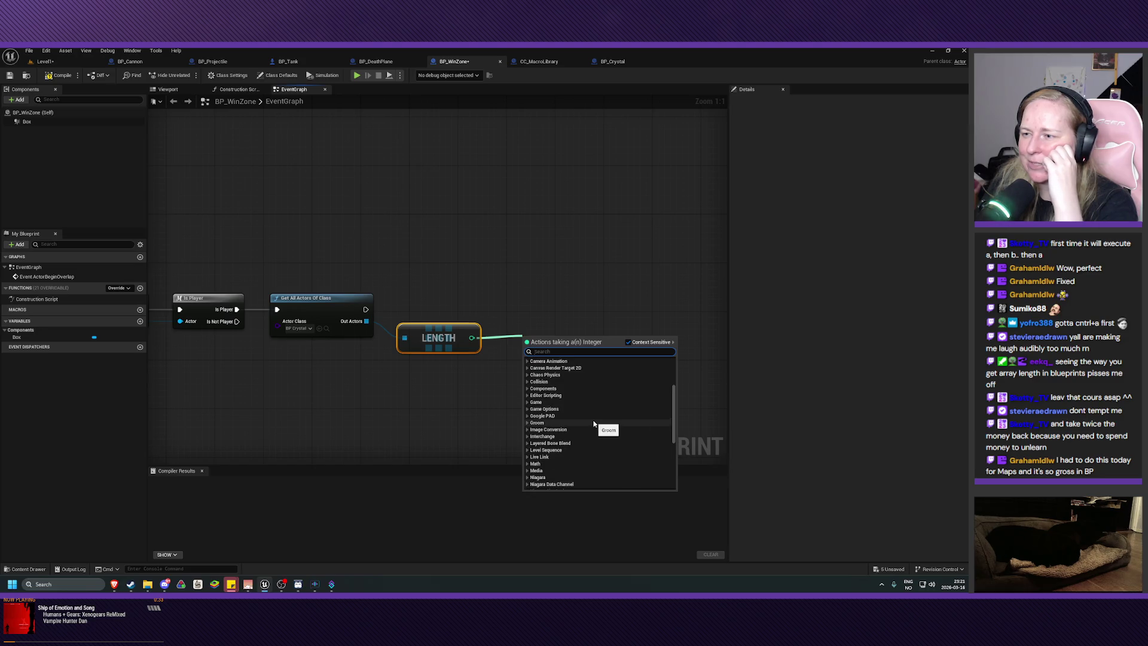
{"action": "scroll", "coordinate": [594, 424], "scroll_direction": "down", "scroll_amount": 2}
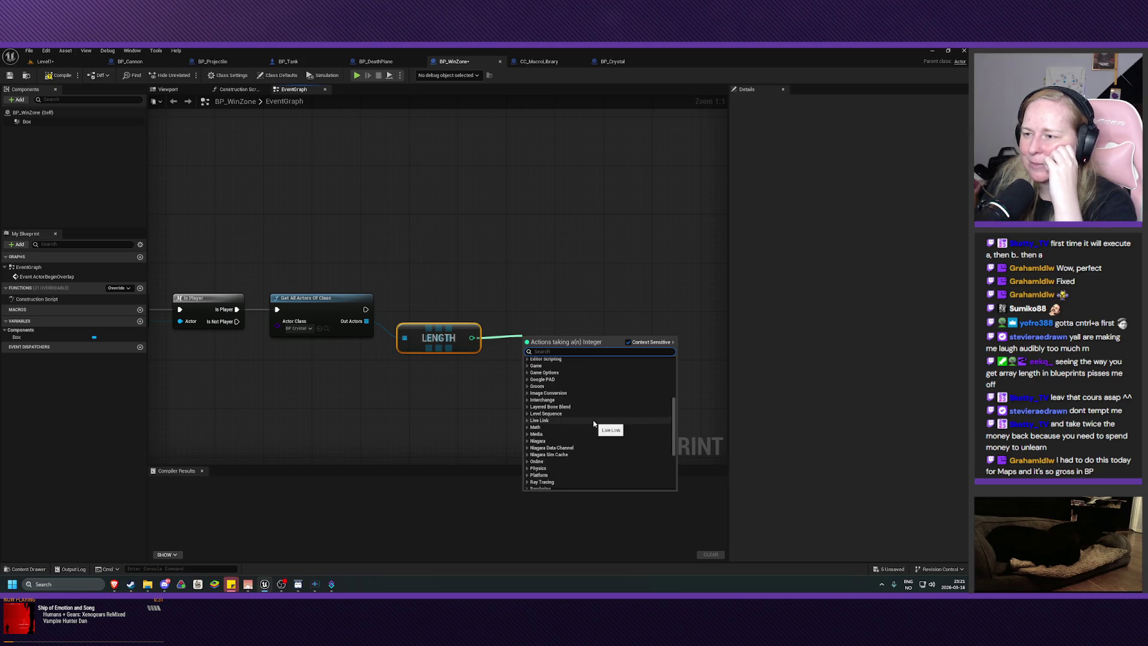
{"action": "scroll", "coordinate": [594, 424], "scroll_direction": "down", "scroll_amount": 3}
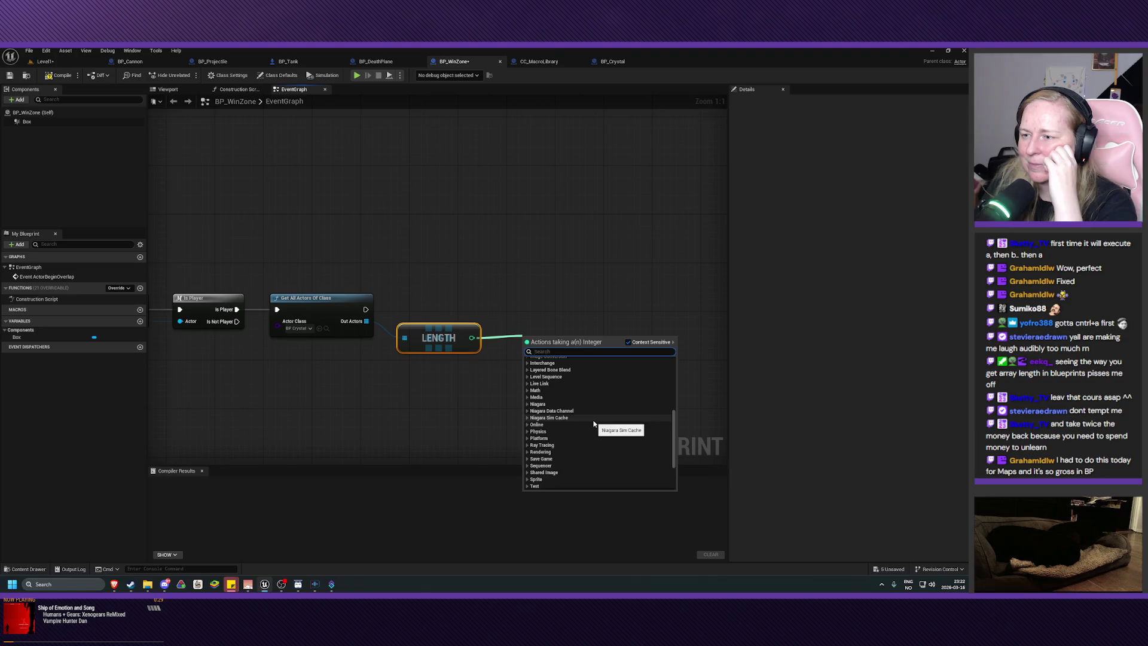
{"action": "scroll", "coordinate": [593, 424], "scroll_direction": "down", "scroll_amount": 5}
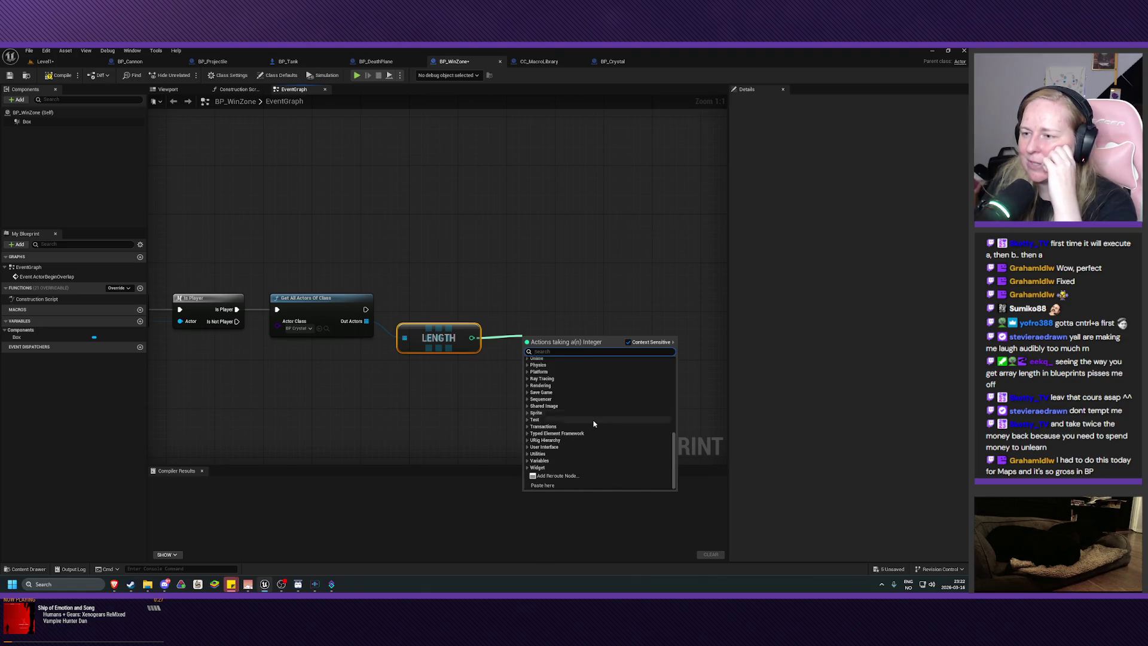
{"action": "scroll", "coordinate": [594, 423], "scroll_direction": "up", "scroll_amount": 13}
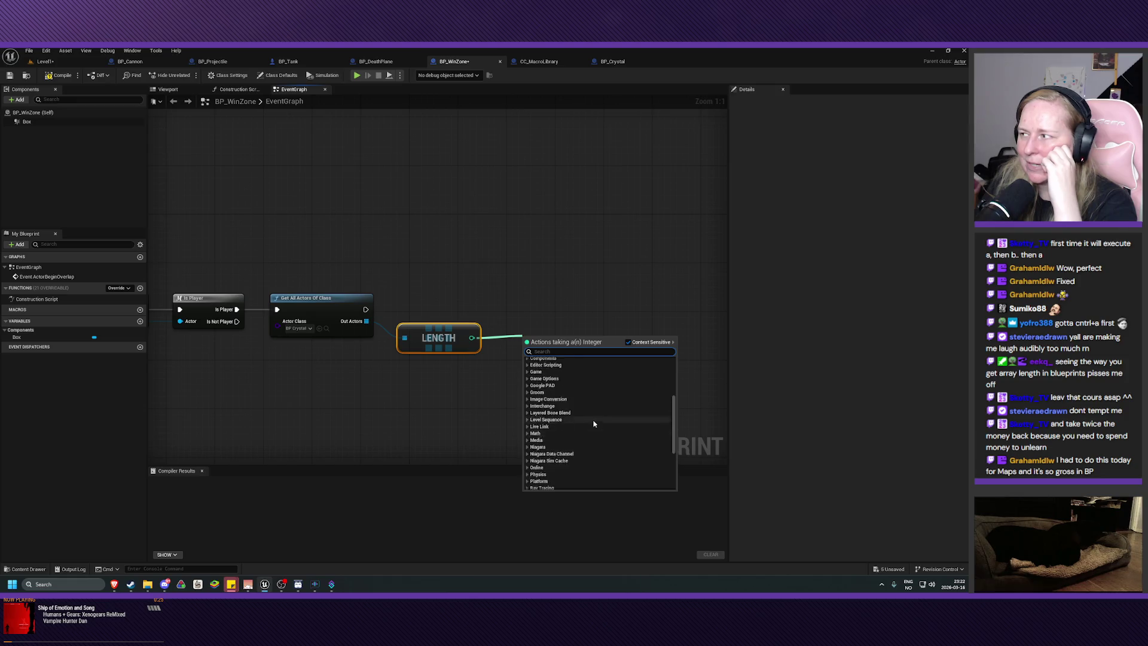
{"action": "scroll", "coordinate": [593, 423], "scroll_direction": "down", "scroll_amount": 13}
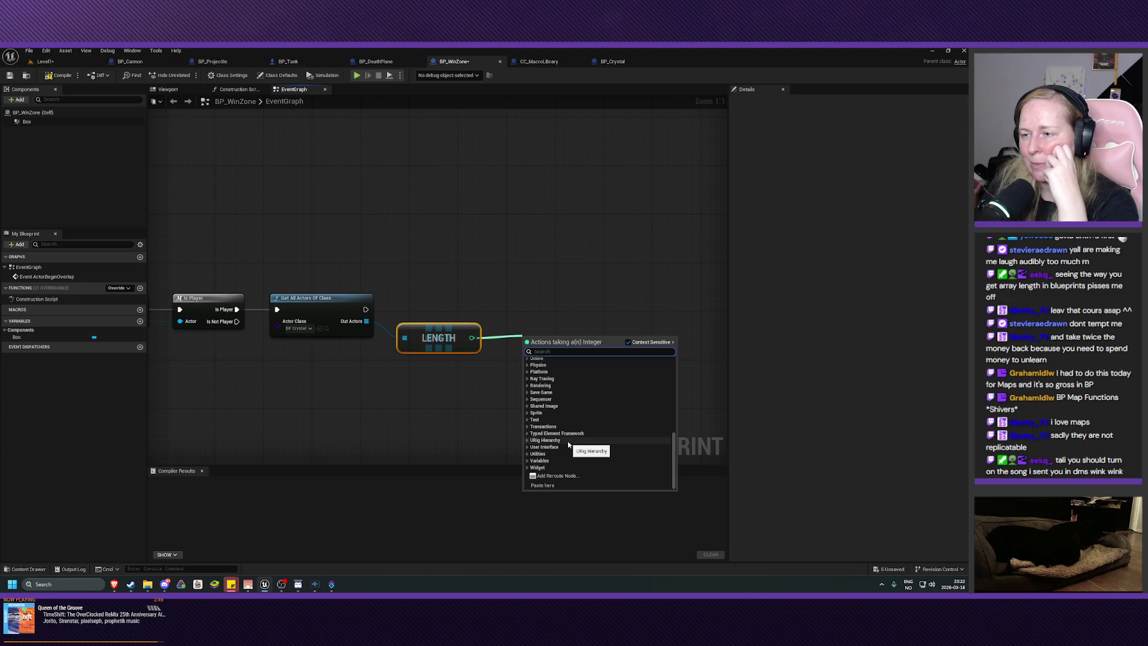
{"action": "scroll", "coordinate": [567, 443], "scroll_direction": "up", "scroll_amount": 5}
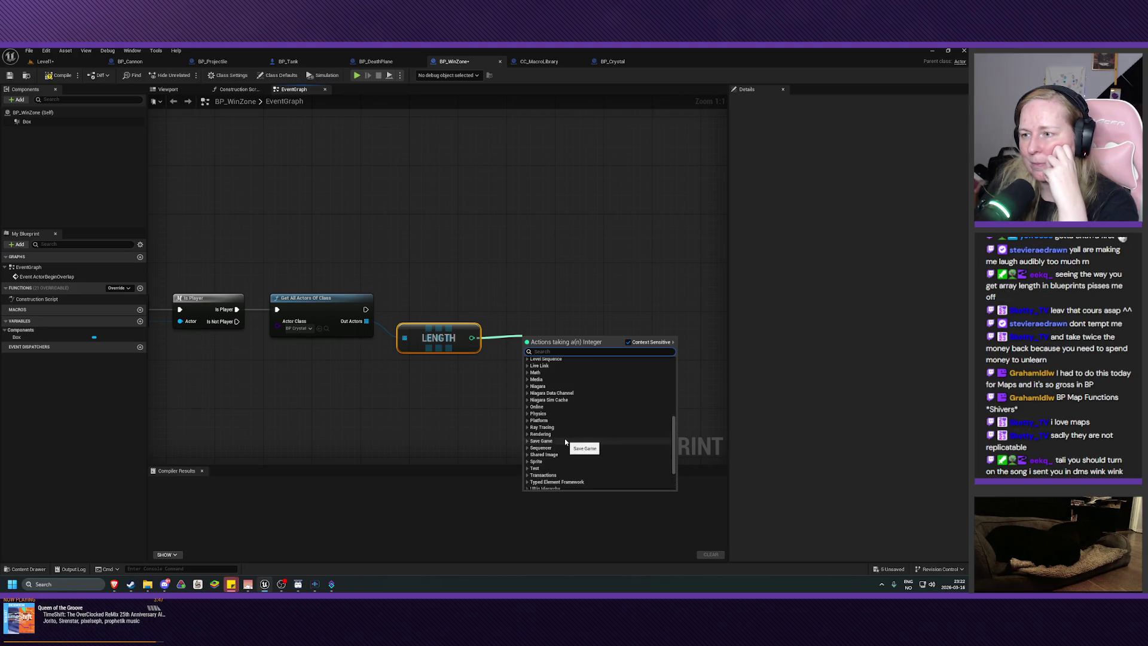
{"action": "scroll", "coordinate": [565, 441], "scroll_direction": "up", "scroll_amount": 10}
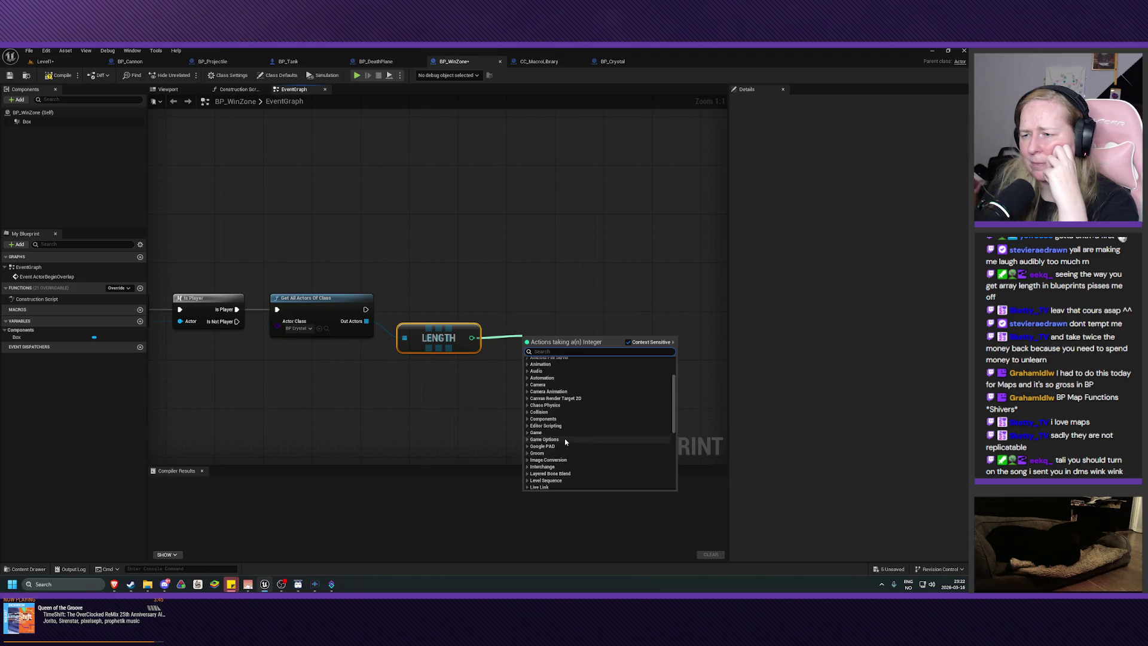
{"action": "scroll", "coordinate": [565, 441], "scroll_direction": "up", "scroll_amount": 1}
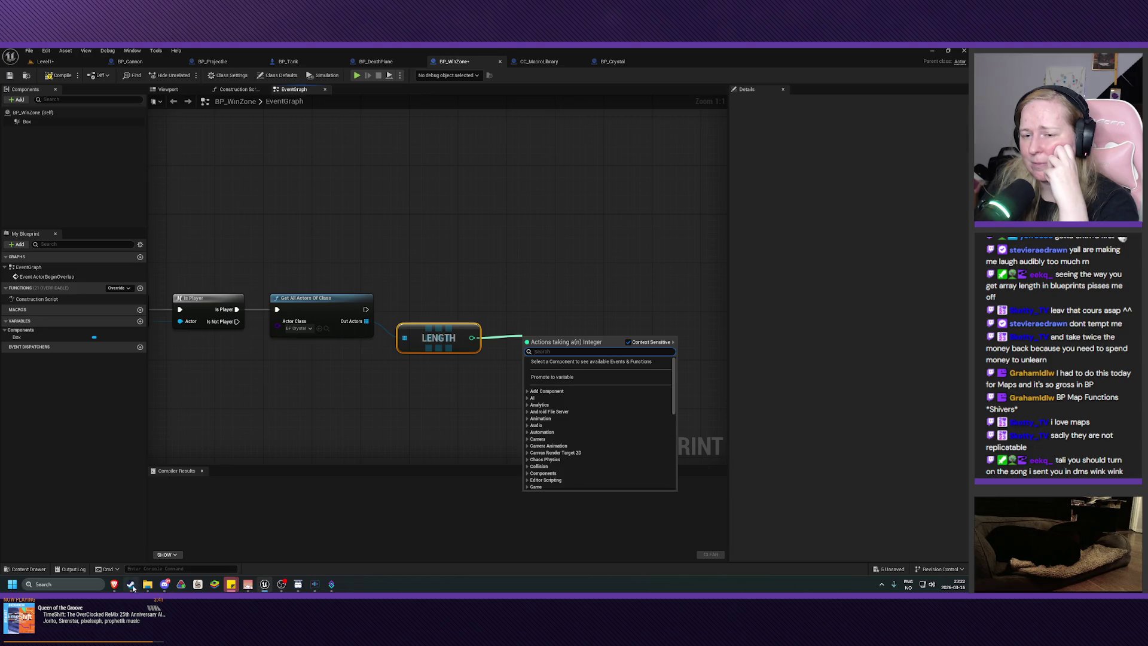
{"action": "left_click", "coordinate": [131, 585]}
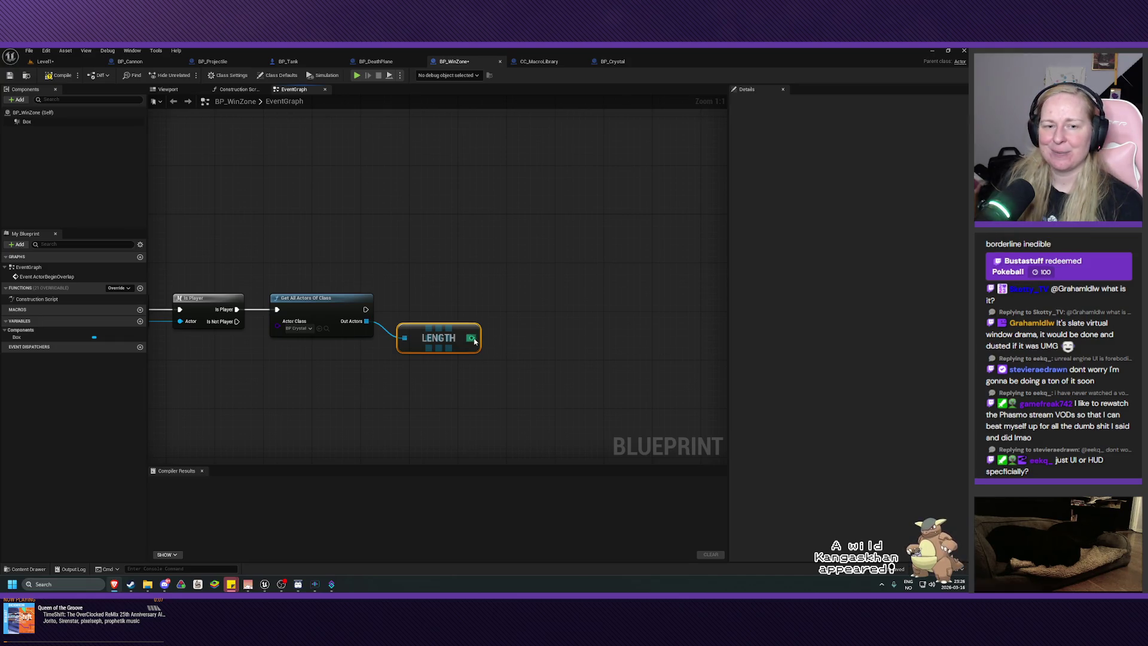
Add a Greater (>) node fed by Length's output and reconnect Out Actors into Length
{"action": "left_click_drag", "start_coordinate": [477, 338], "coordinate": [498, 342]}
{"action": "type", "text": "great"}
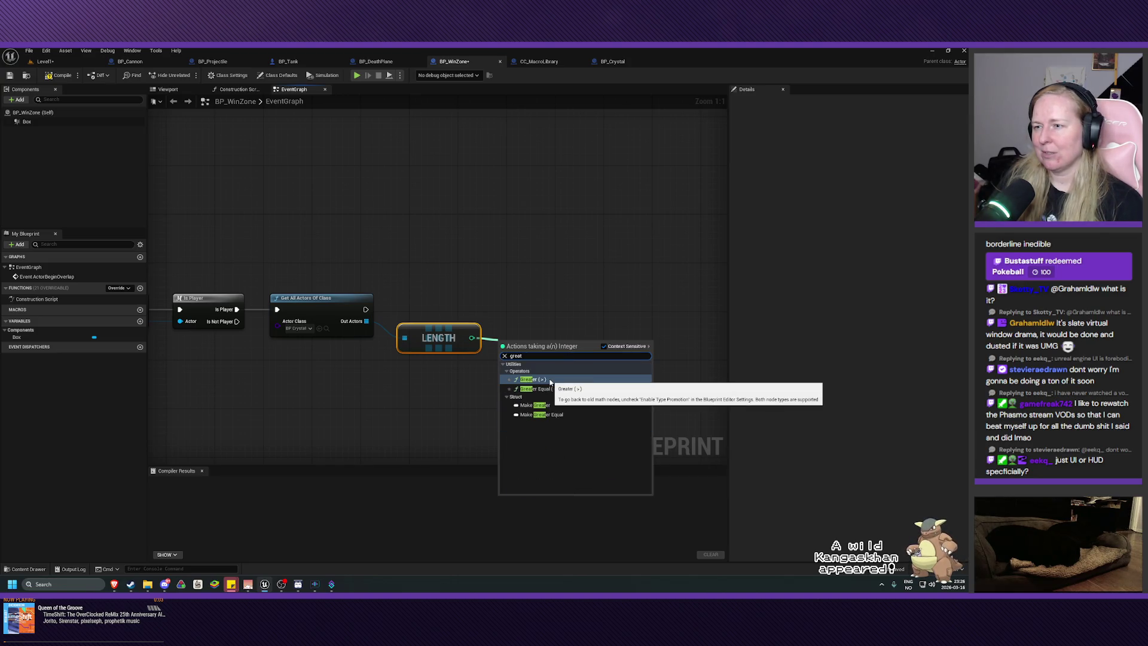
{"action": "left_click", "coordinate": [551, 380]}
{"action": "mouse_move", "coordinate": [520, 339]}
{"action": "left_mouse_down"}
{"action": "mouse_move", "coordinate": [523, 360]}
{"action": "mouse_move", "coordinate": [515, 346]}
{"action": "left_mouse_up"}
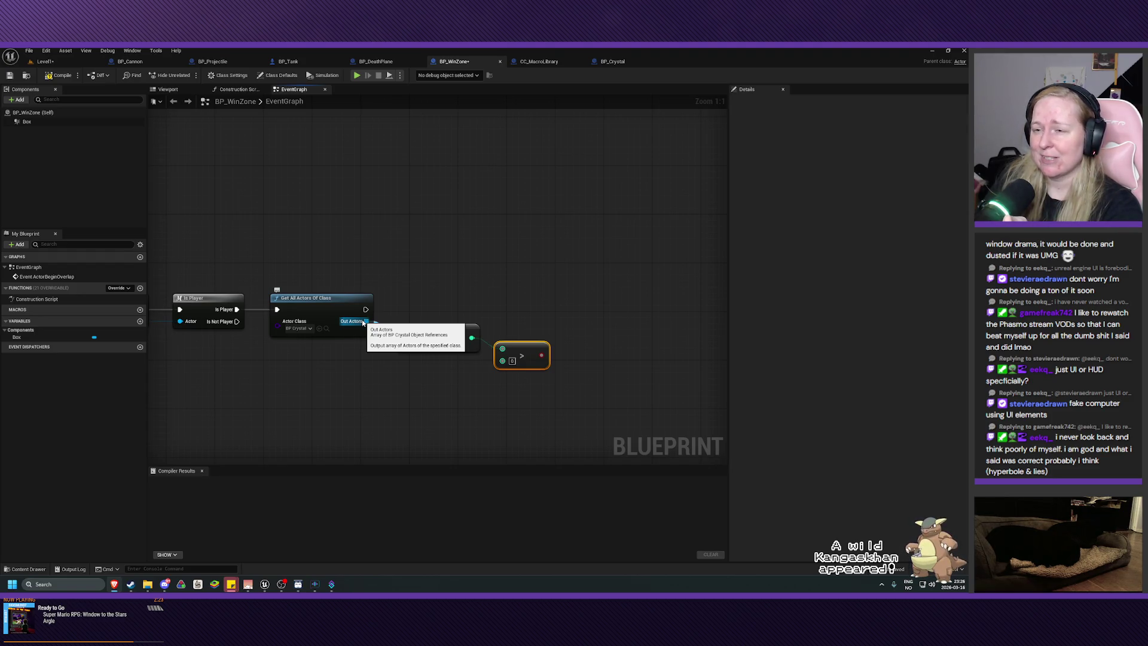
{"action": "left_click_drag", "start_coordinate": [363, 323], "coordinate": [405, 338]}
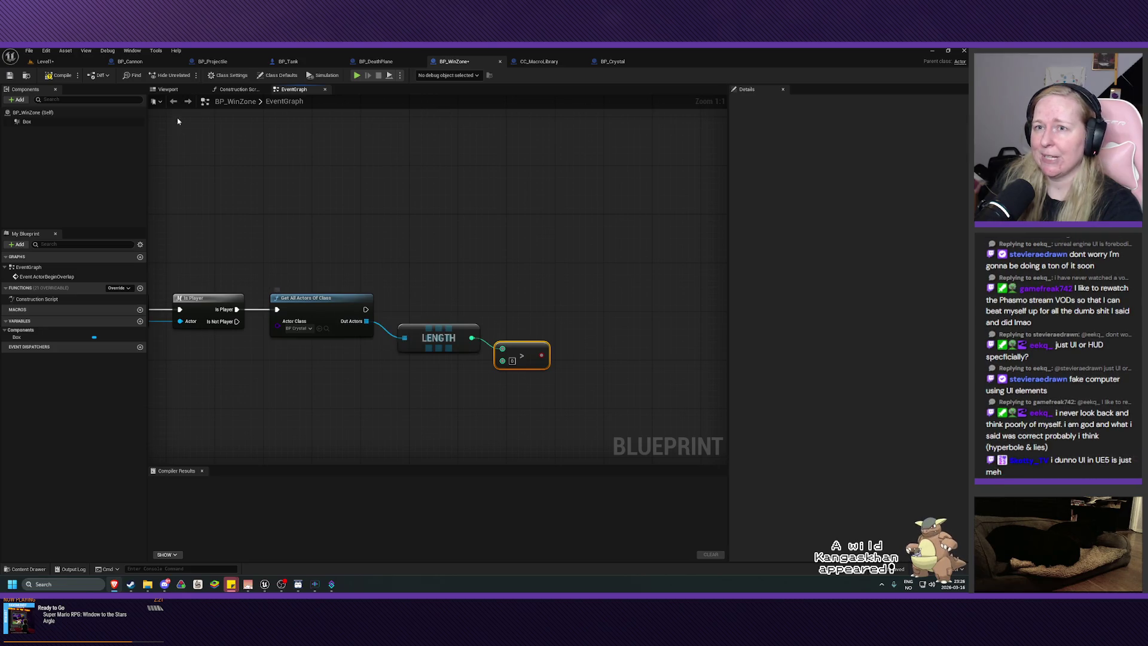
{"action": "left_click_drag", "start_coordinate": [44, 61], "coordinate": [366, 61]}
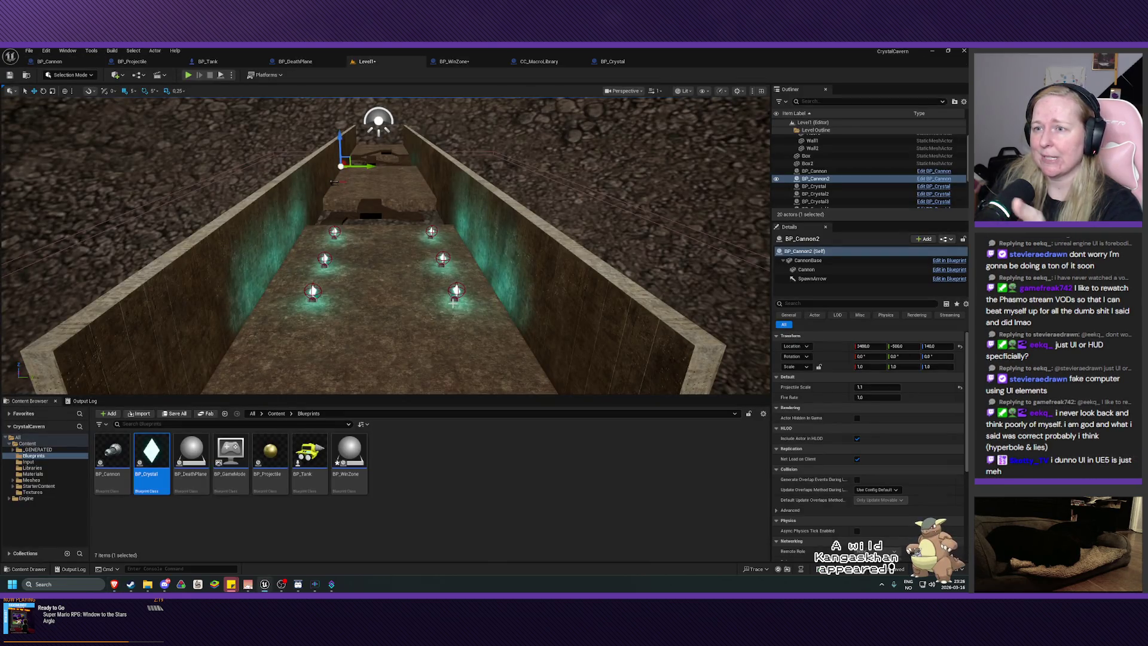
{"action": "left_click", "coordinate": [540, 62]}
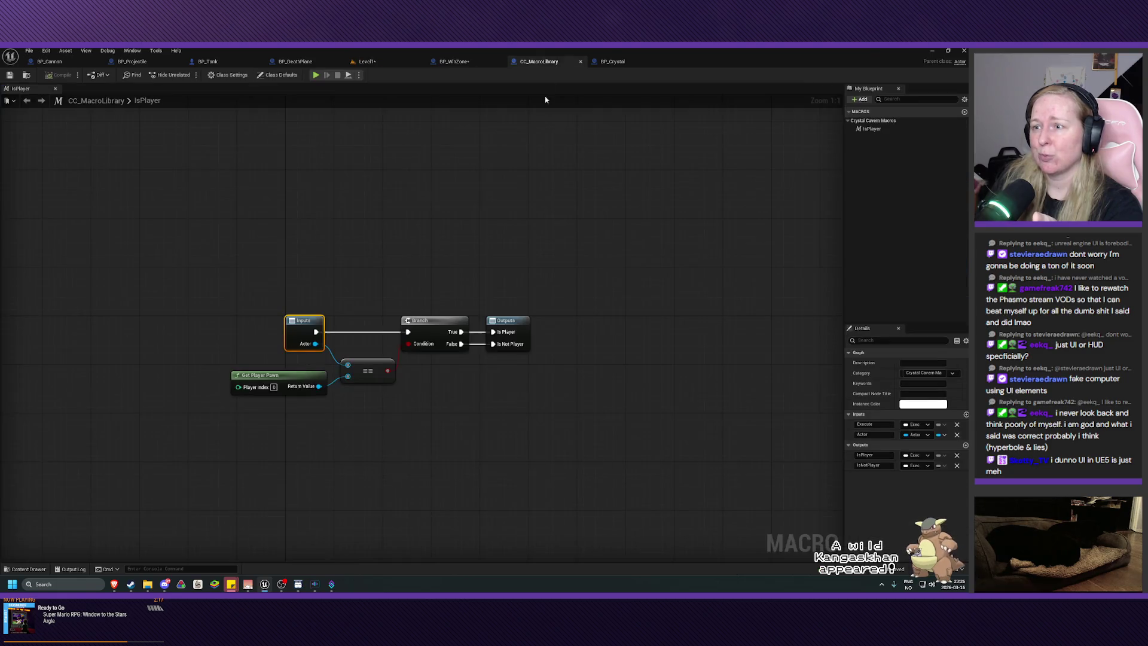
{"action": "left_click", "coordinate": [610, 61]}
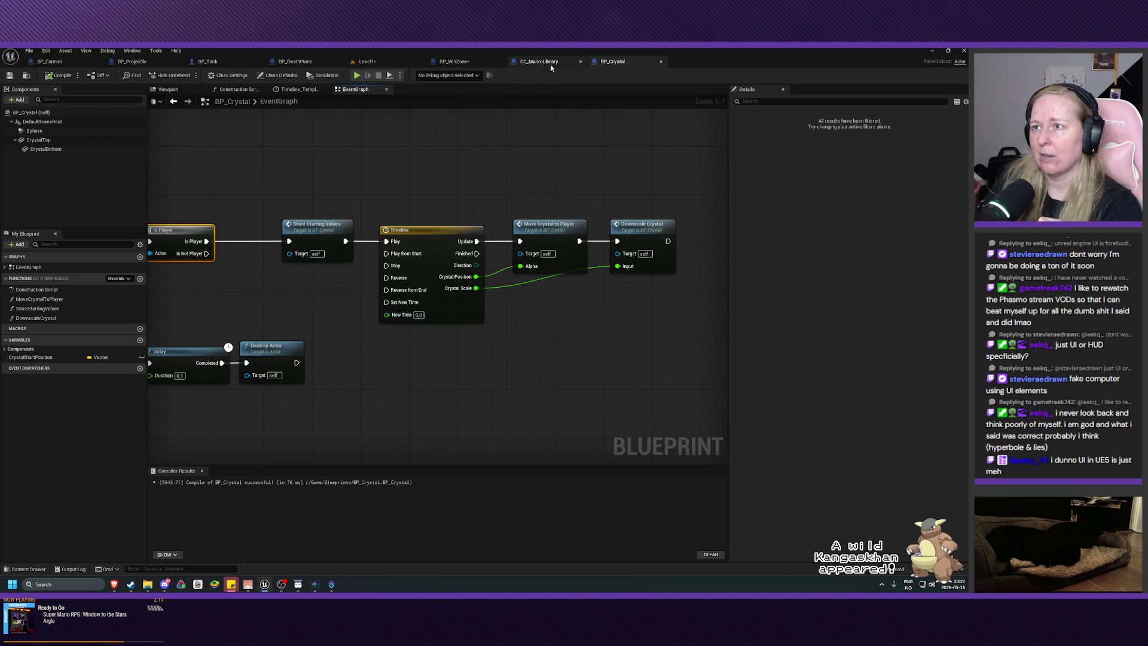
{"action": "left_click", "coordinate": [438, 62]}
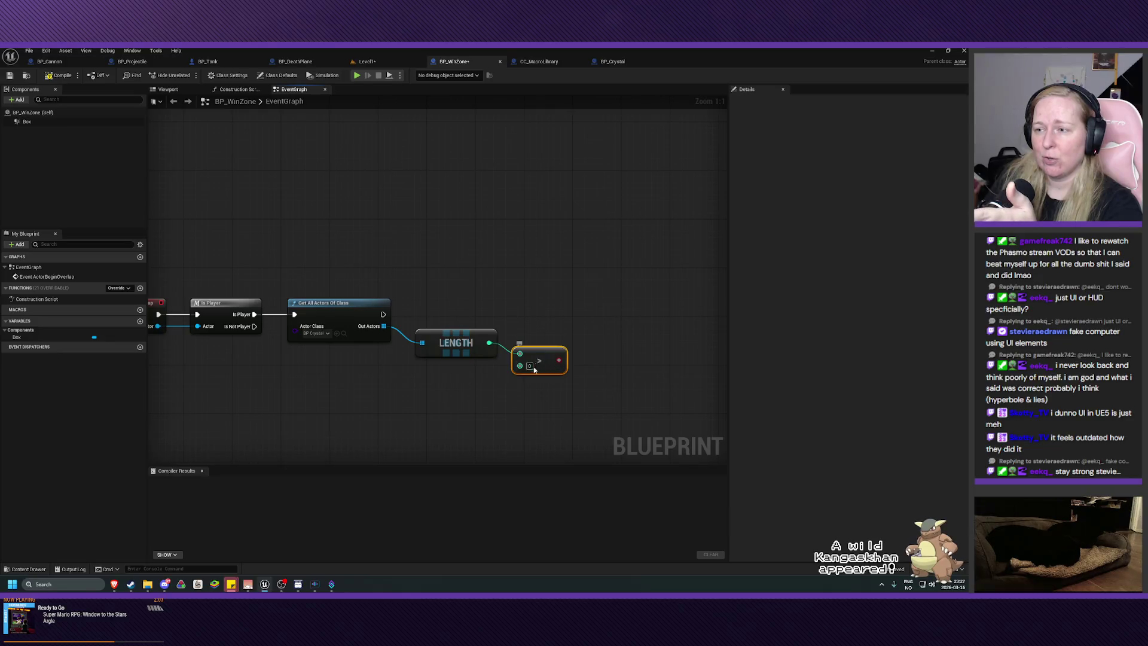
{"action": "left_click_drag", "start_coordinate": [510, 386], "coordinate": [424, 392]}
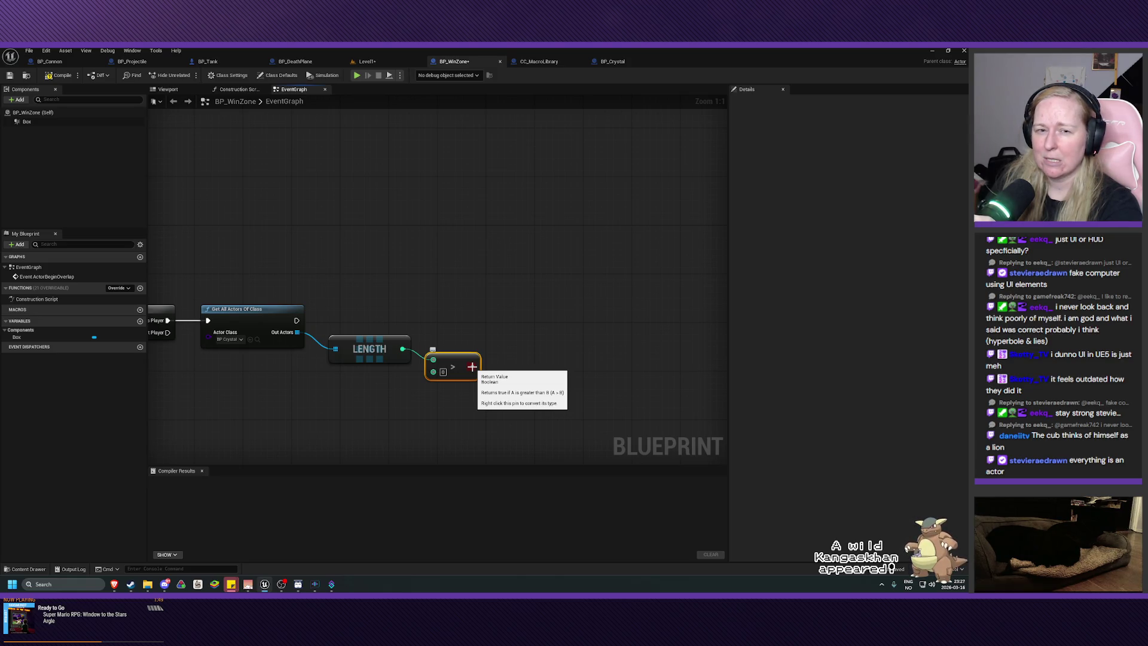
{"action": "left_click_drag", "start_coordinate": [405, 401], "coordinate": [473, 390]}
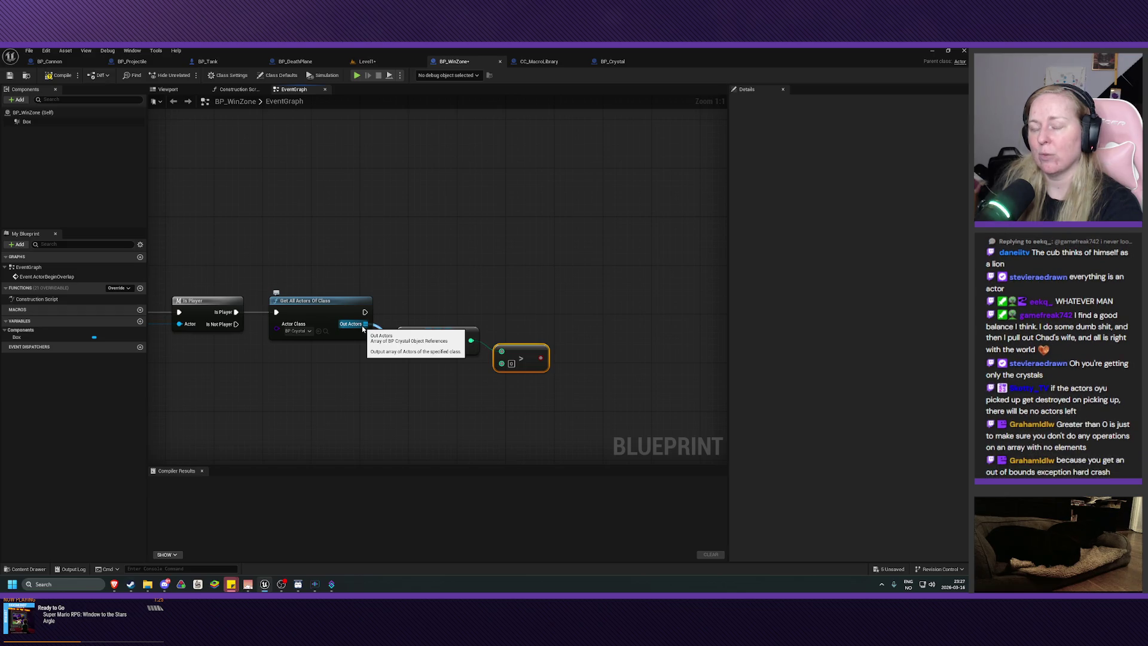
{"action": "left_click_drag", "start_coordinate": [459, 392], "coordinate": [418, 385]}
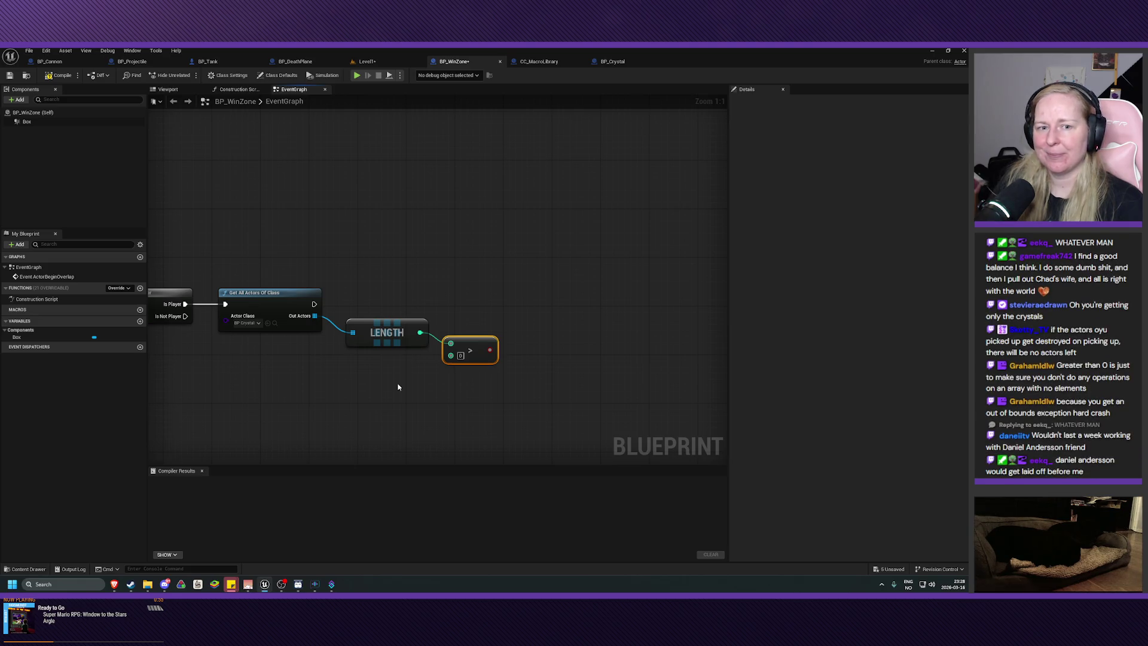
{"action": "left_click_drag", "start_coordinate": [393, 387], "coordinate": [396, 393]}
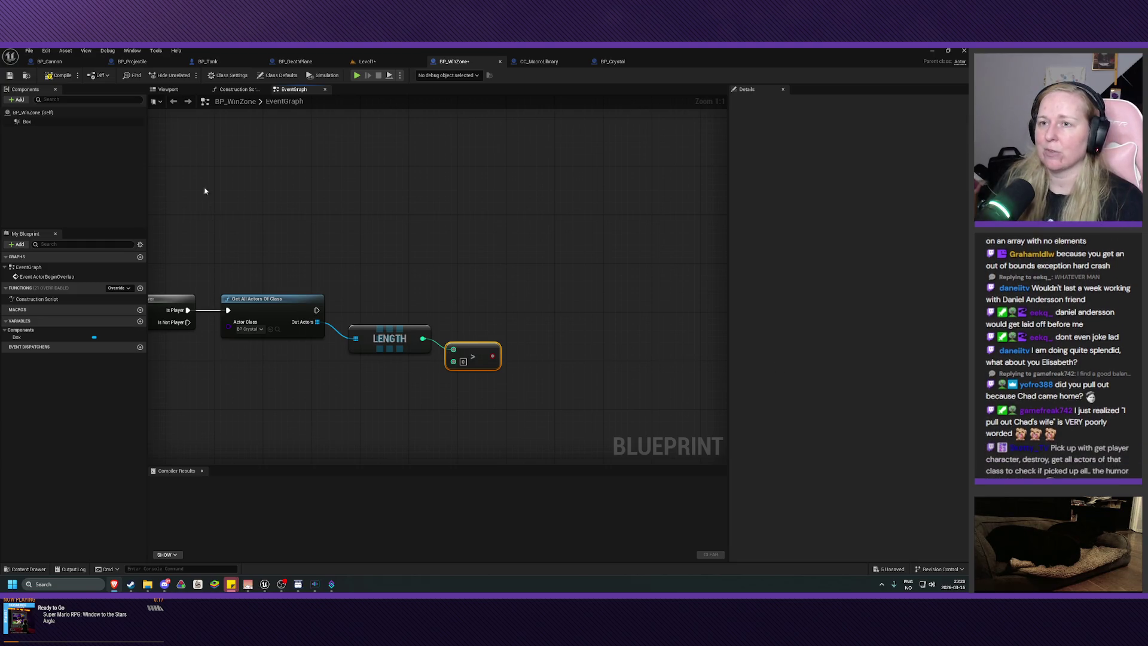
{"action": "left_click", "coordinate": [60, 63]}
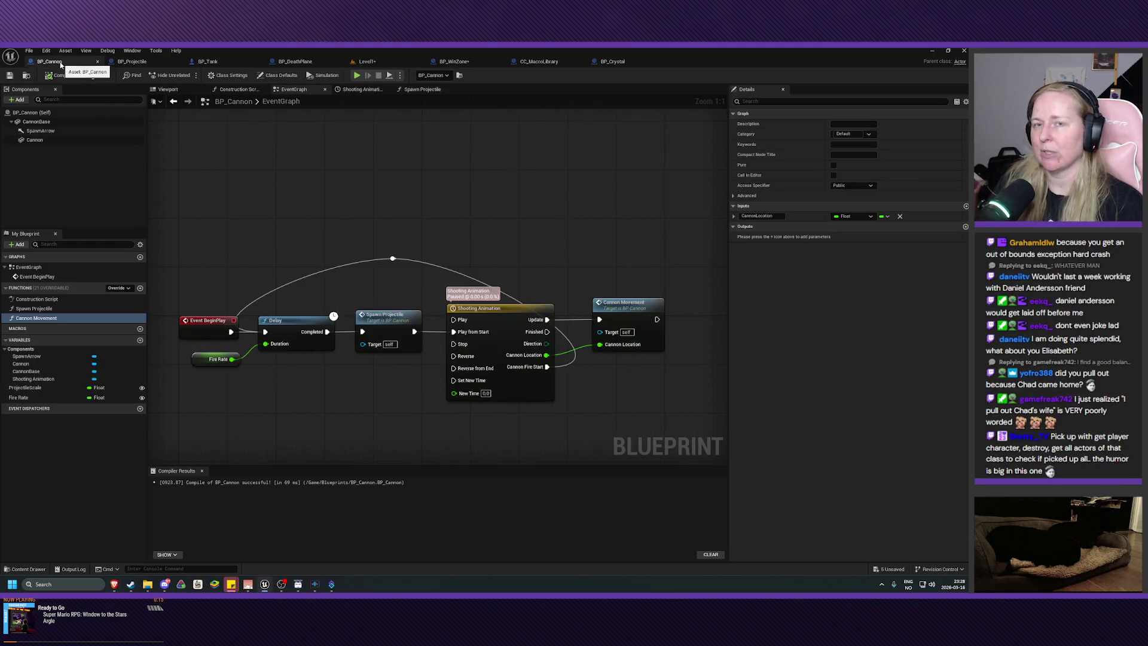
{"action": "left_click_drag", "start_coordinate": [368, 61], "coordinate": [60, 62]}
{"action": "key", "text": "w"}
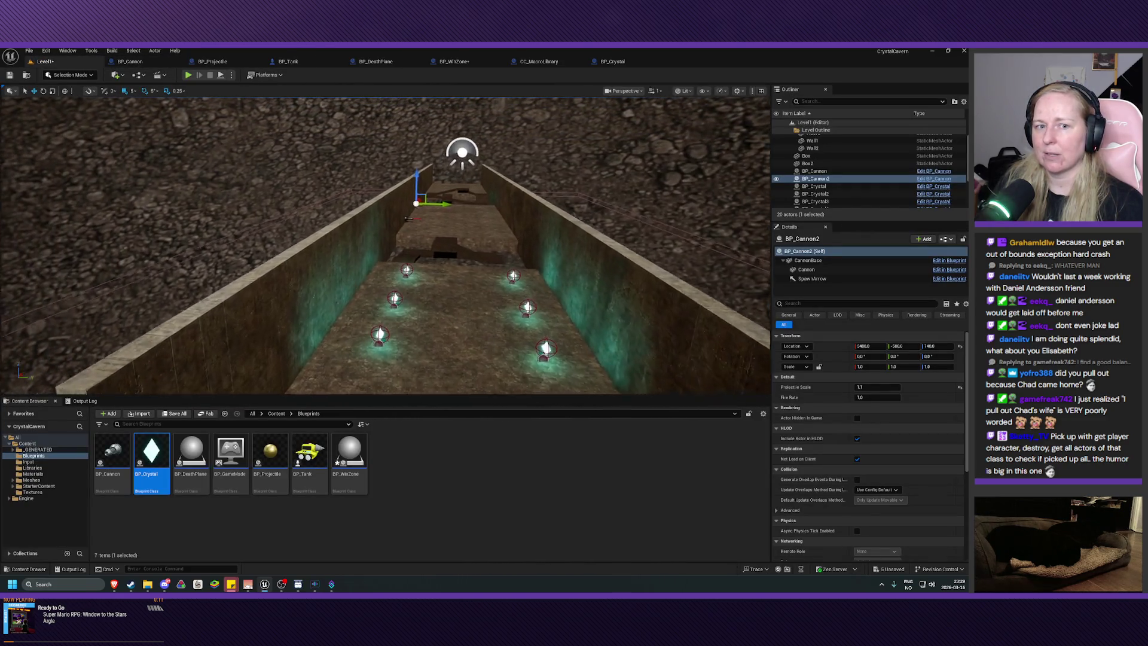
{"action": "key", "text": "w"}
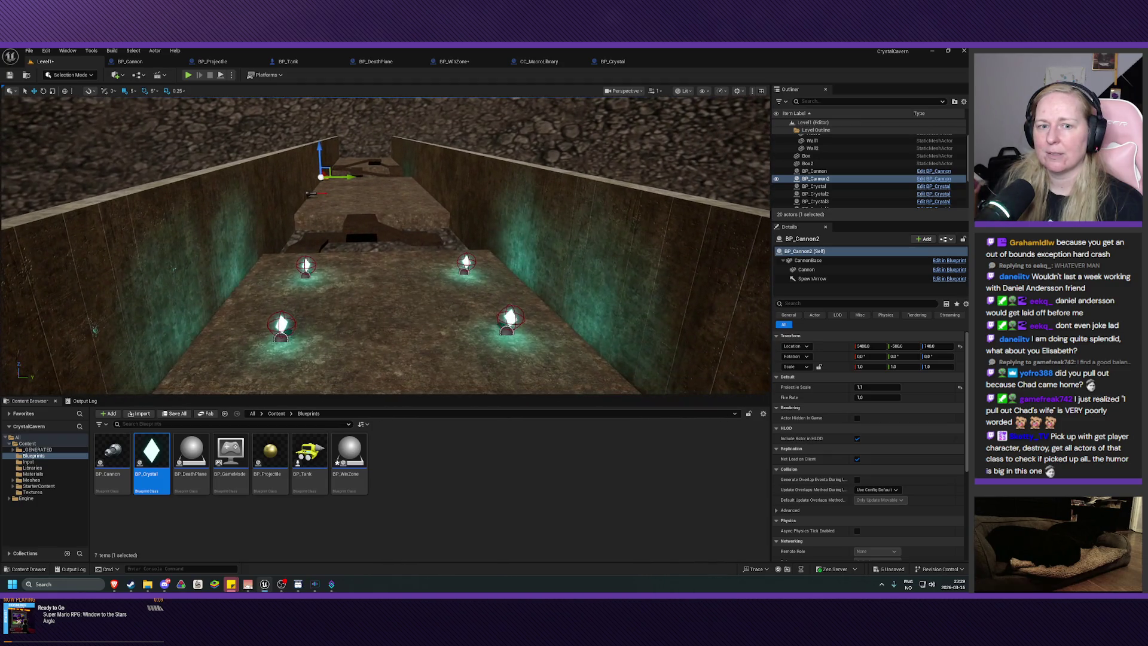
{"action": "key", "text": "w"}
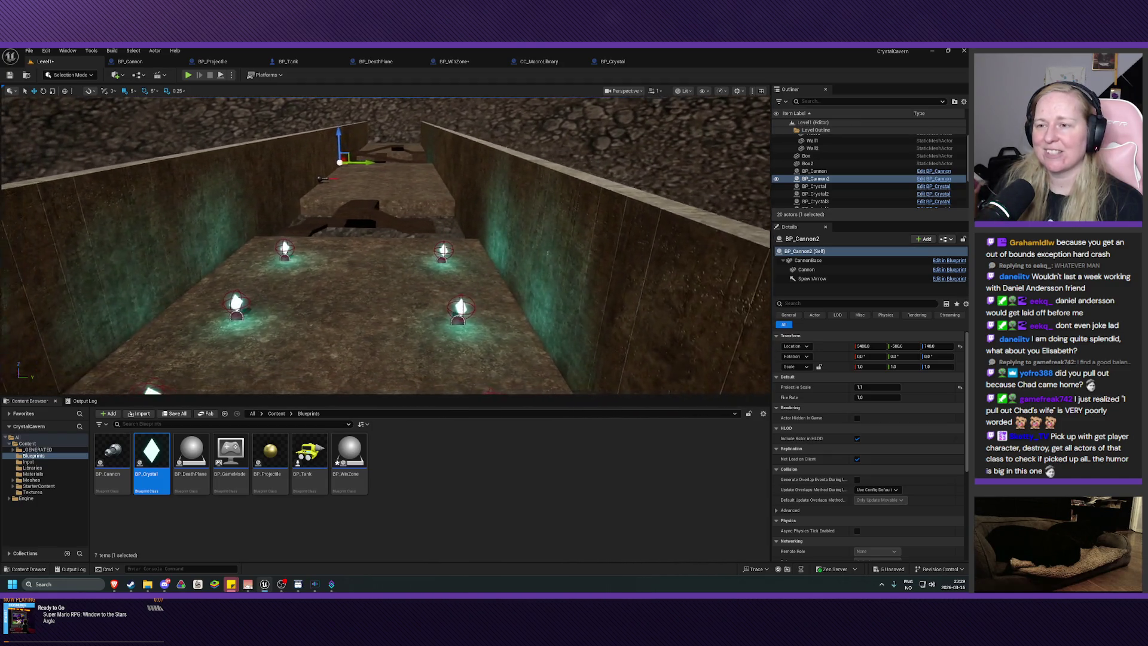
{"action": "key", "text": "s"}
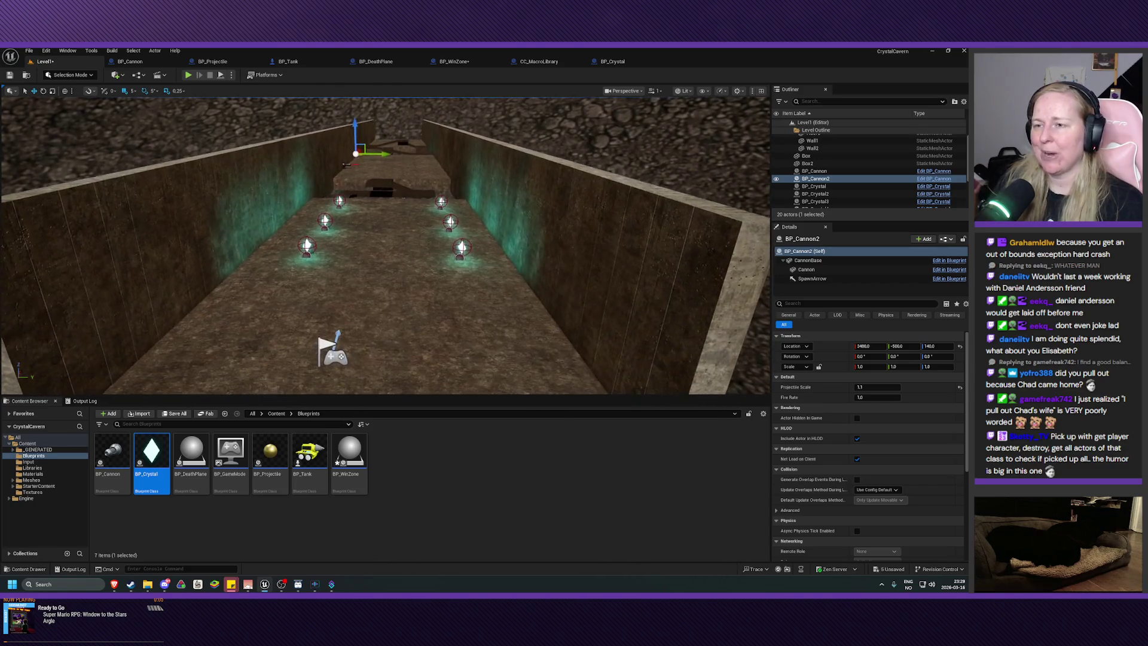
{"action": "left_click", "coordinate": [611, 62]}
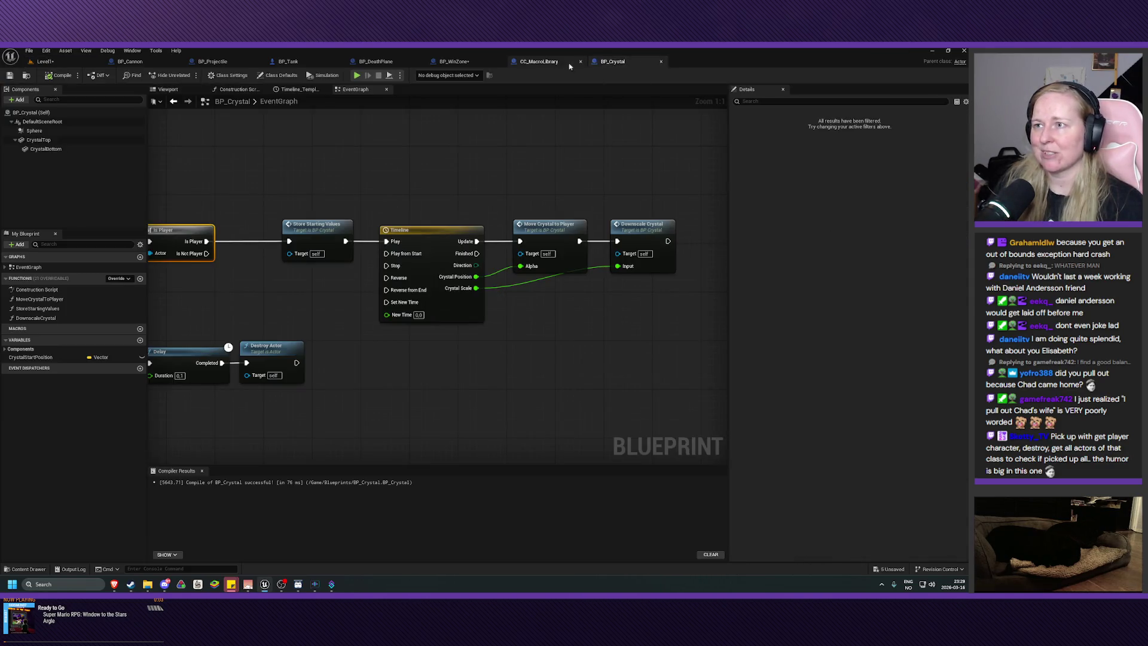
{"action": "left_click", "coordinate": [531, 61]}
{"action": "left_click", "coordinate": [471, 62]}
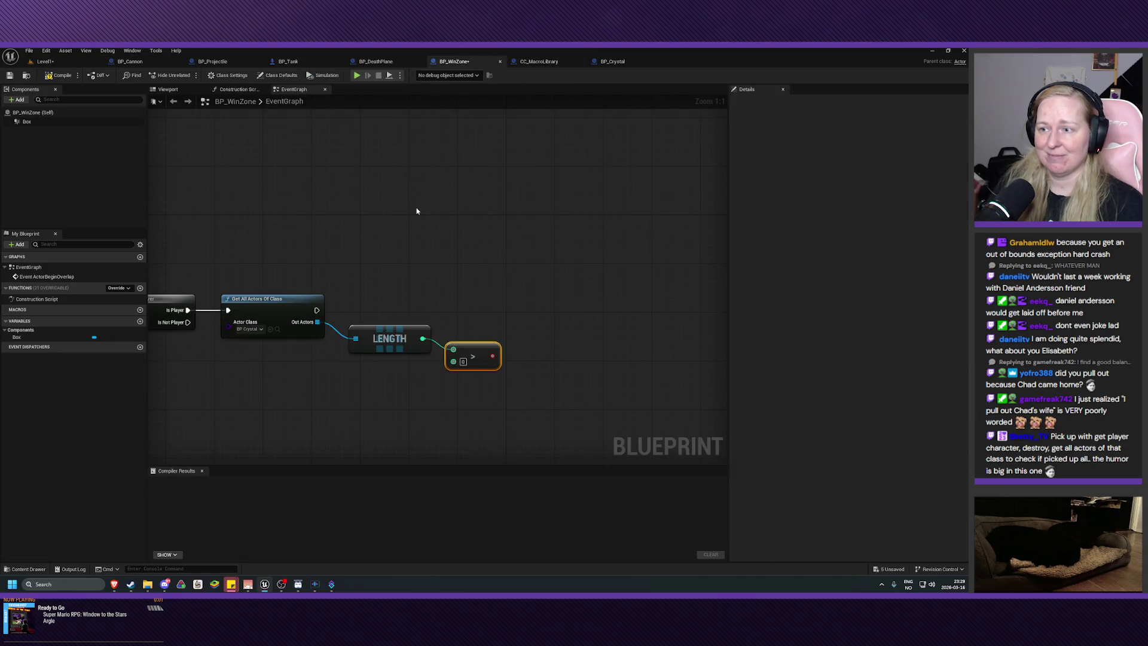
{"action": "left_click_drag", "start_coordinate": [468, 346], "coordinate": [475, 345]}
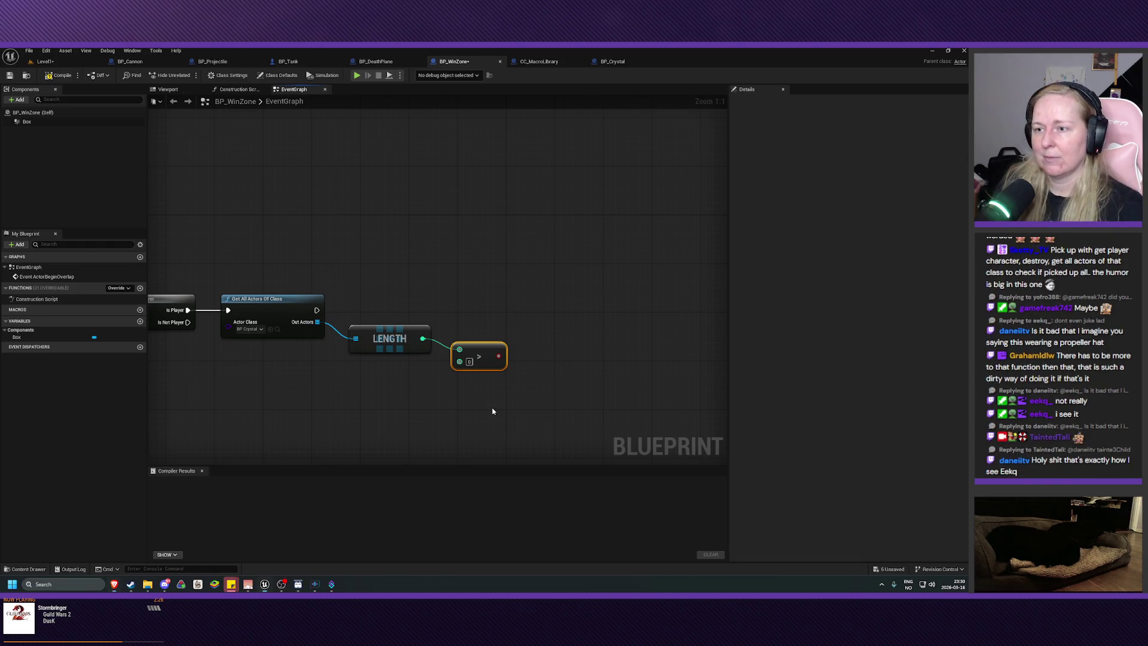
{"action": "left_click_drag", "start_coordinate": [541, 391], "coordinate": [281, 295]}
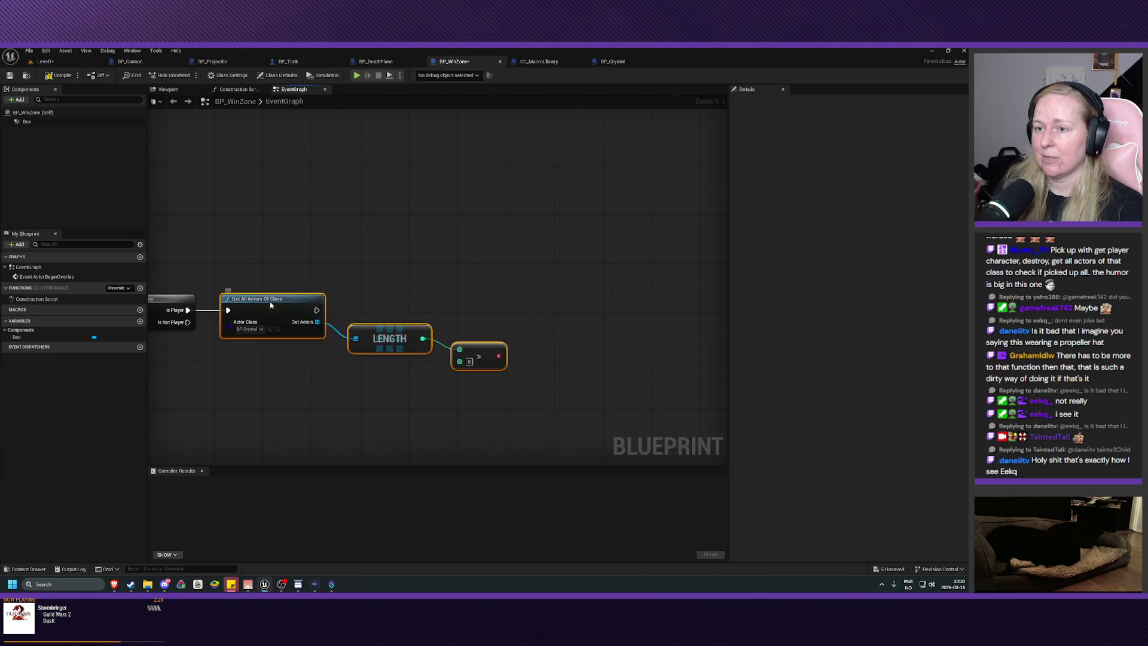
Collapse the Get All Actors, Length and > nodes into a function placed beside Is Player
{"action": "right_click", "coordinate": [270, 306]}
{"action": "left_click", "coordinate": [322, 415]}
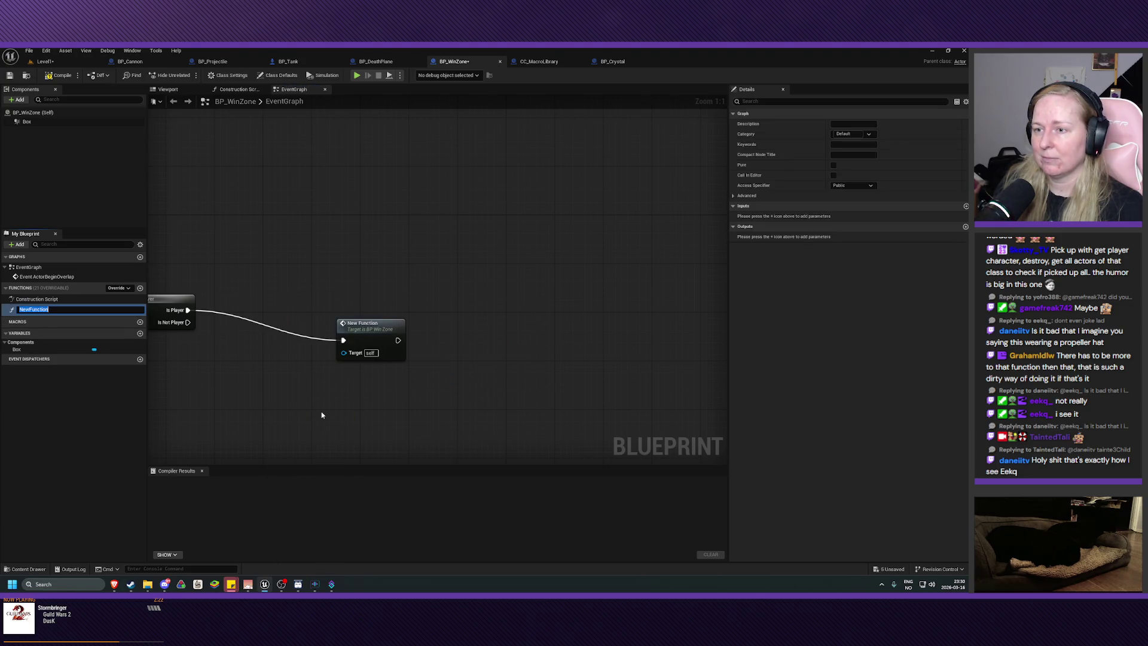
{"action": "left_click_drag", "start_coordinate": [364, 333], "coordinate": [255, 309]}
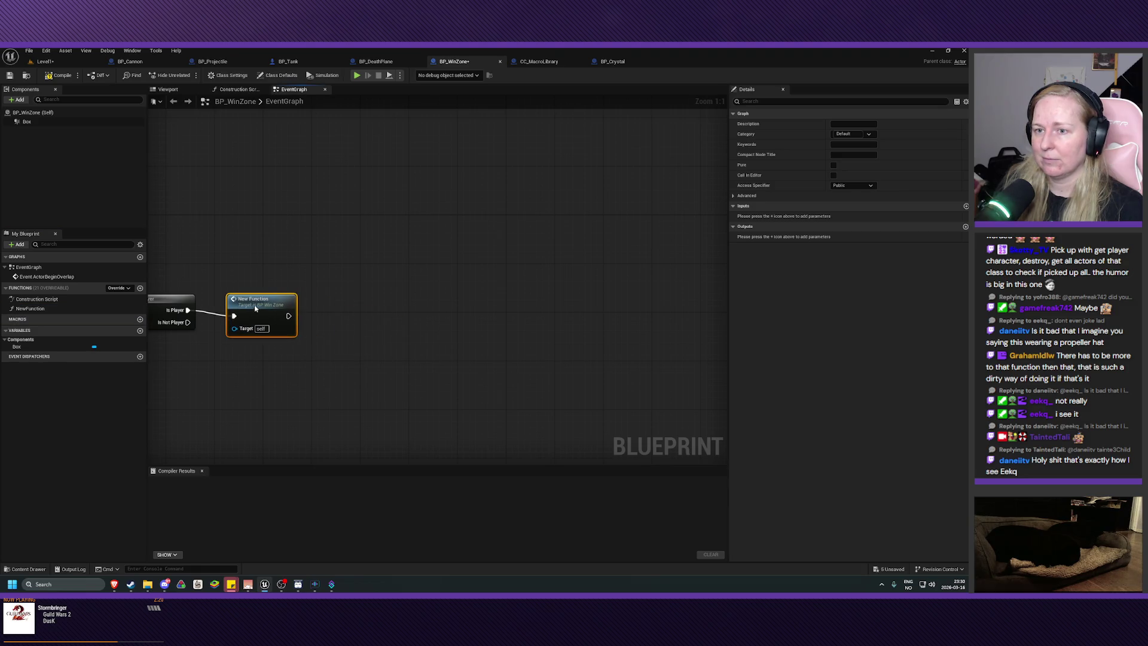
{"action": "mouse_move", "coordinate": [277, 361]}
{"action": "left_mouse_down"}
{"action": "mouse_move", "coordinate": [433, 380]}
{"action": "mouse_move", "coordinate": [474, 363]}
{"action": "left_mouse_up"}
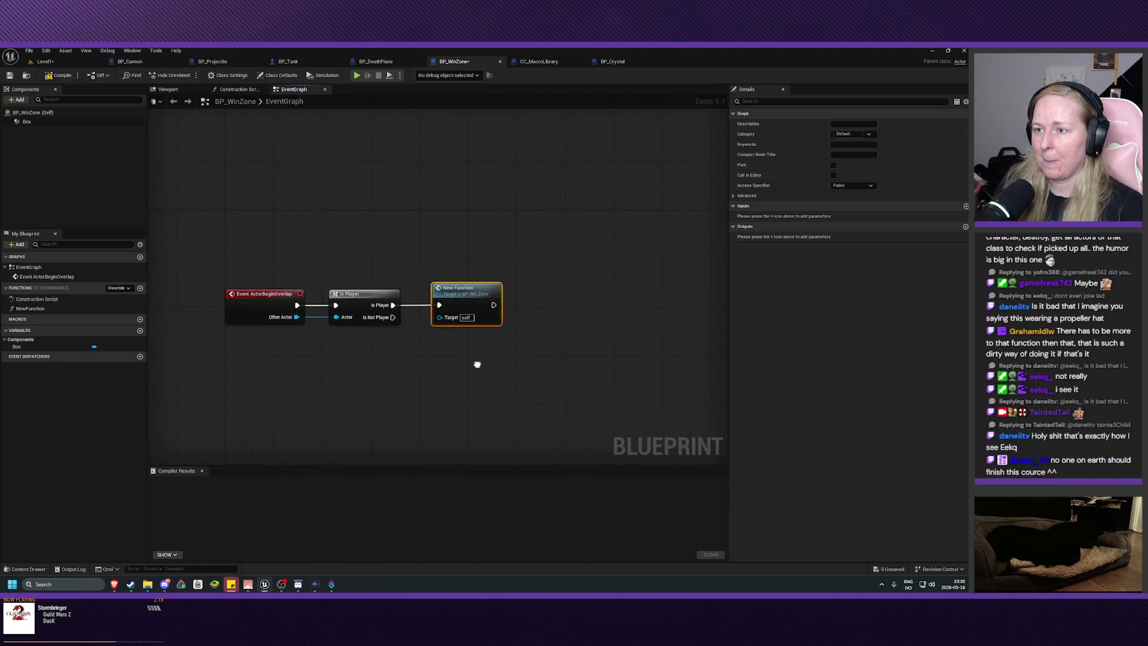
{"action": "left_click_drag", "start_coordinate": [470, 324], "coordinate": [464, 324]}
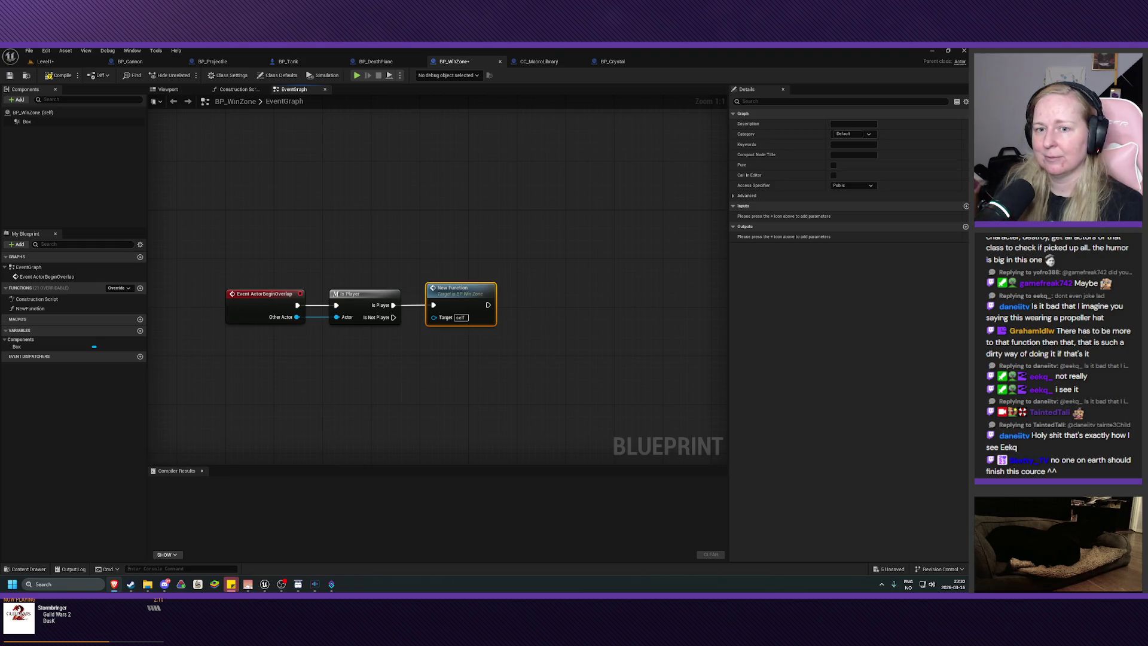
Rename NewFunction to AreCrystalsRemaining in the My Blueprint function list
{"action": "left_click", "coordinate": [52, 309]}
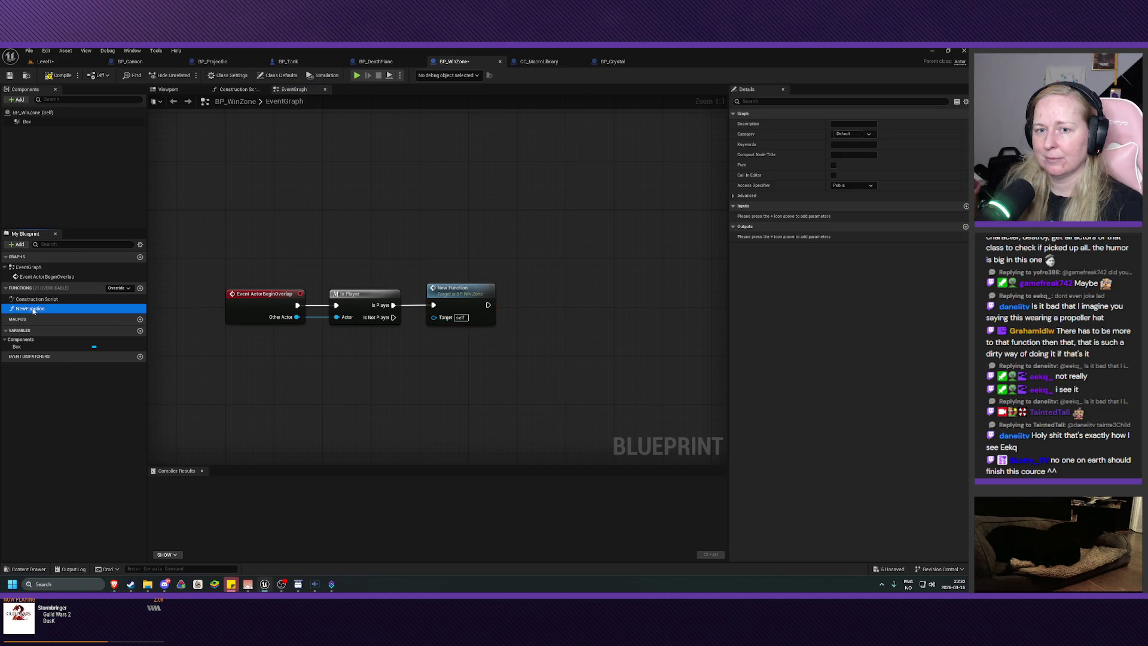
{"action": "left_click", "coordinate": [52, 310]}
{"action": "type", "text": "AreC"}
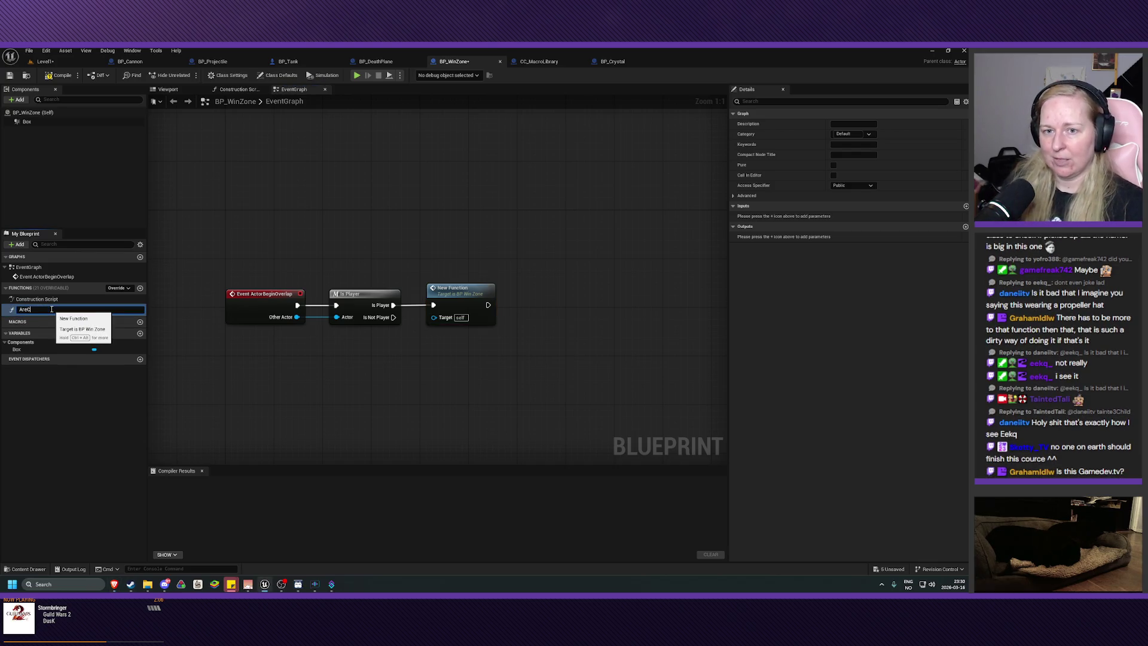
{"action": "type", "text": "rystalsRemaining"}
{"action": "key", "text": "Return"}
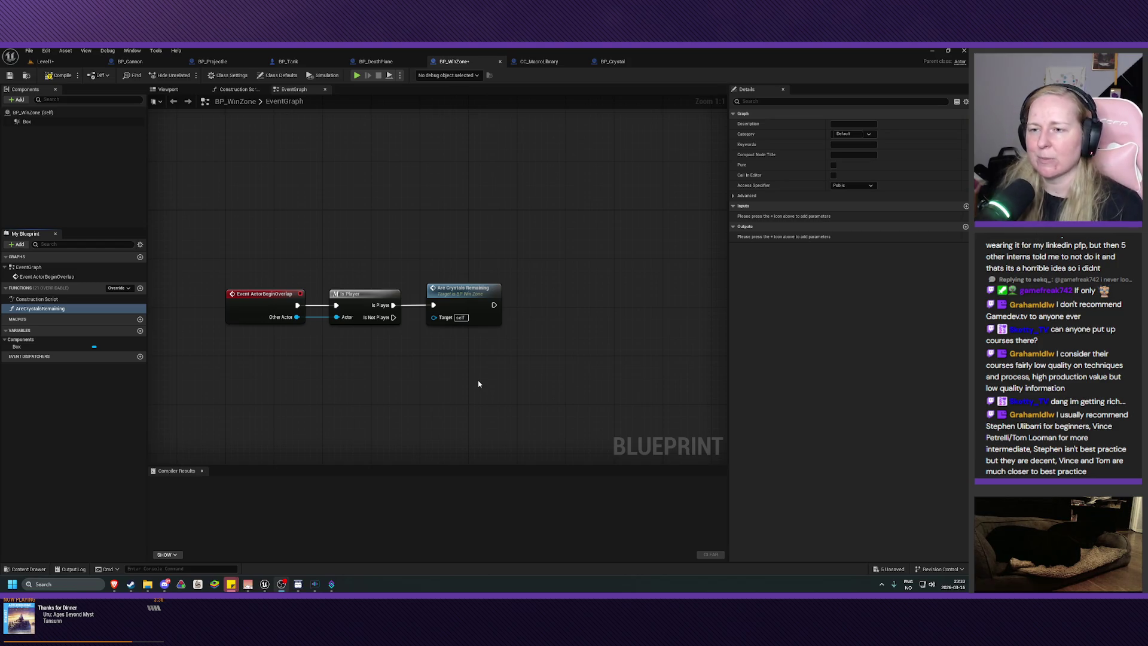
{"action": "left_click_drag", "start_coordinate": [479, 380], "coordinate": [457, 393]}
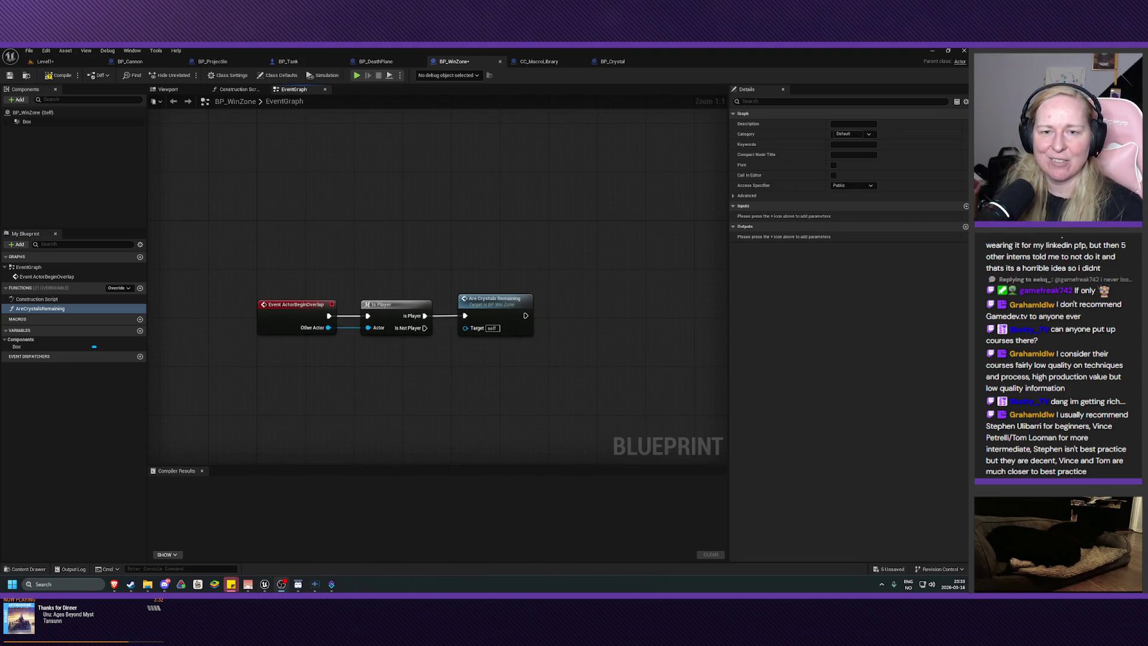
Recentre the Is Player → Are Crystals Remaining chain and switch to the GameDev.tv lecture window
{"action": "mouse_move", "coordinate": [466, 413]}
{"action": "left_mouse_down"}
{"action": "mouse_move", "coordinate": [482, 413]}
{"action": "mouse_move", "coordinate": [462, 411]}
{"action": "mouse_move", "coordinate": [451, 379]}
{"action": "left_mouse_up"}
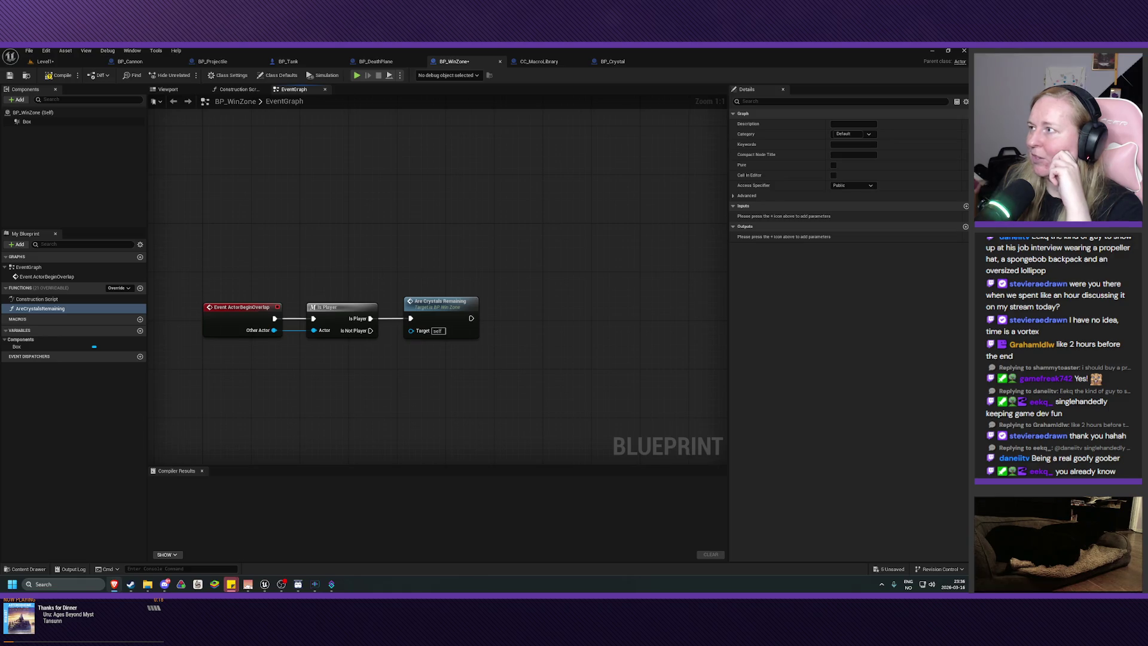
{"action": "key", "text": "alt+Tab"}
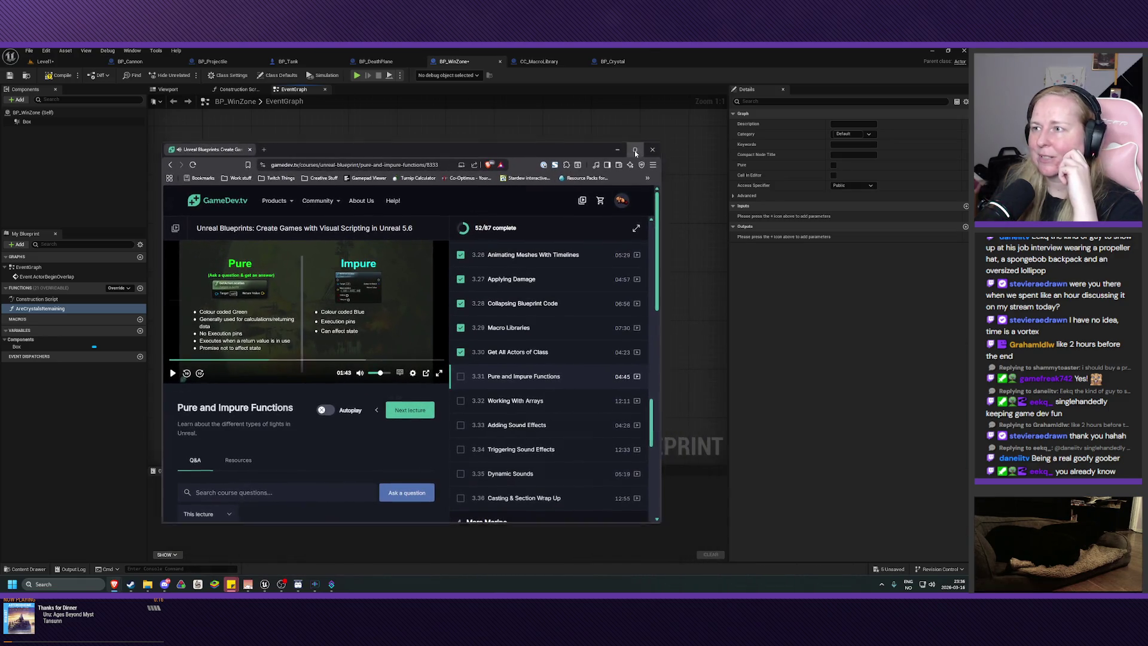
Maximize and watch the Pure and Impure Functions lecture, then return to Unreal
{"action": "left_click", "coordinate": [636, 151]}
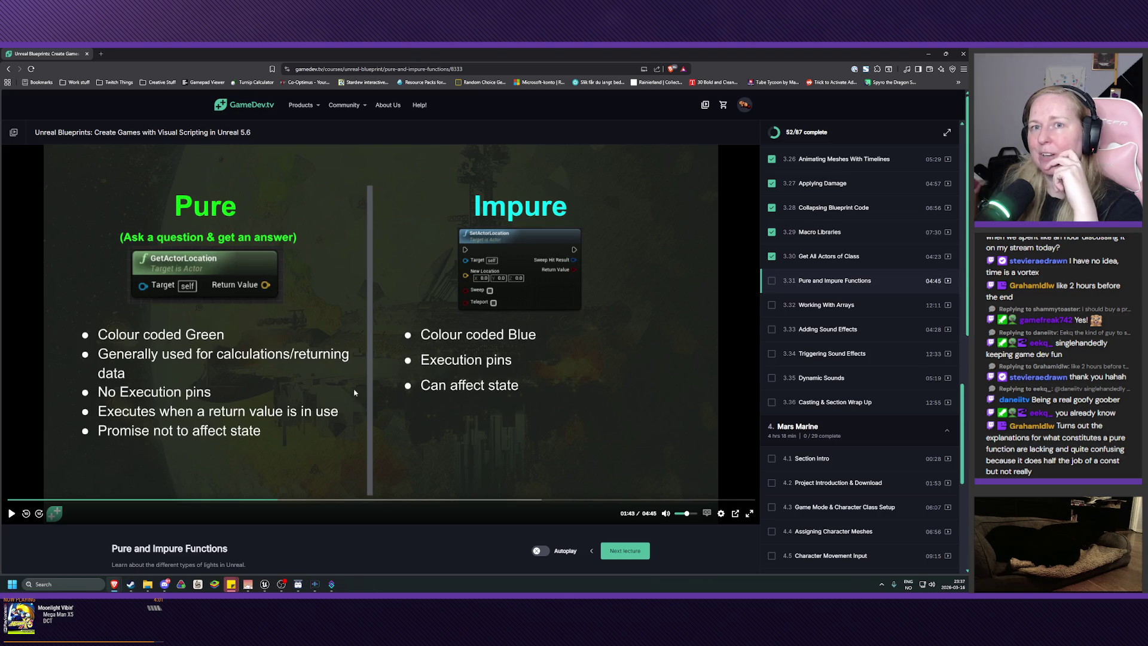
{"action": "key", "text": "alt+Tab"}
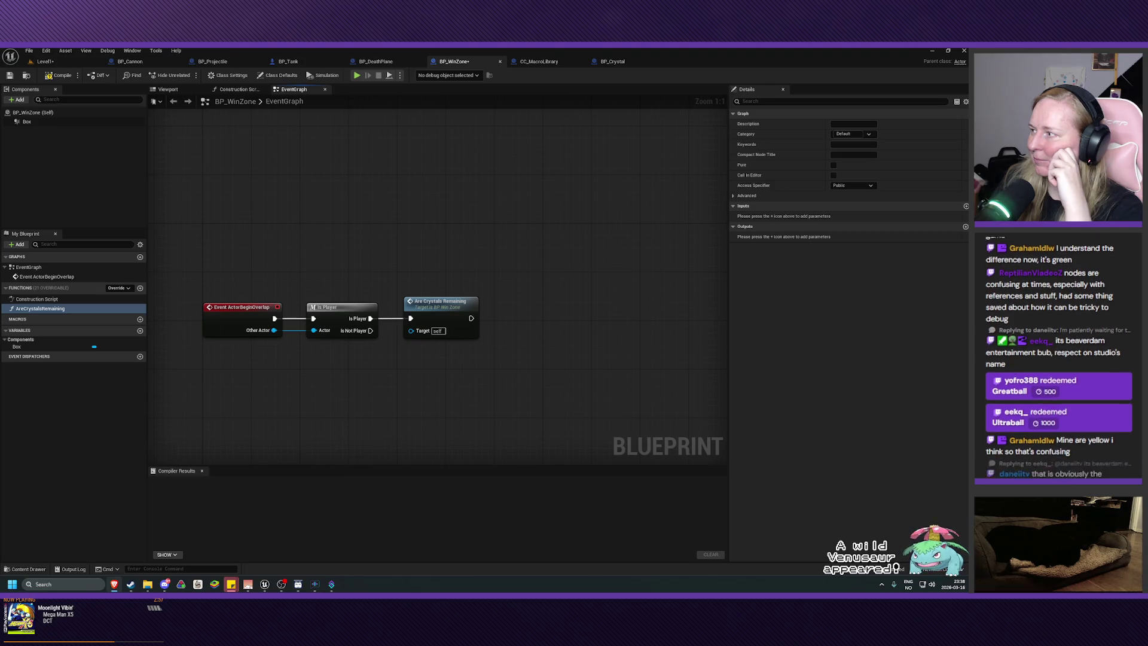
Mark Are Crystals Remaining as Pure, align it with Is Player, and open its function graph
{"action": "left_click", "coordinate": [435, 305]}
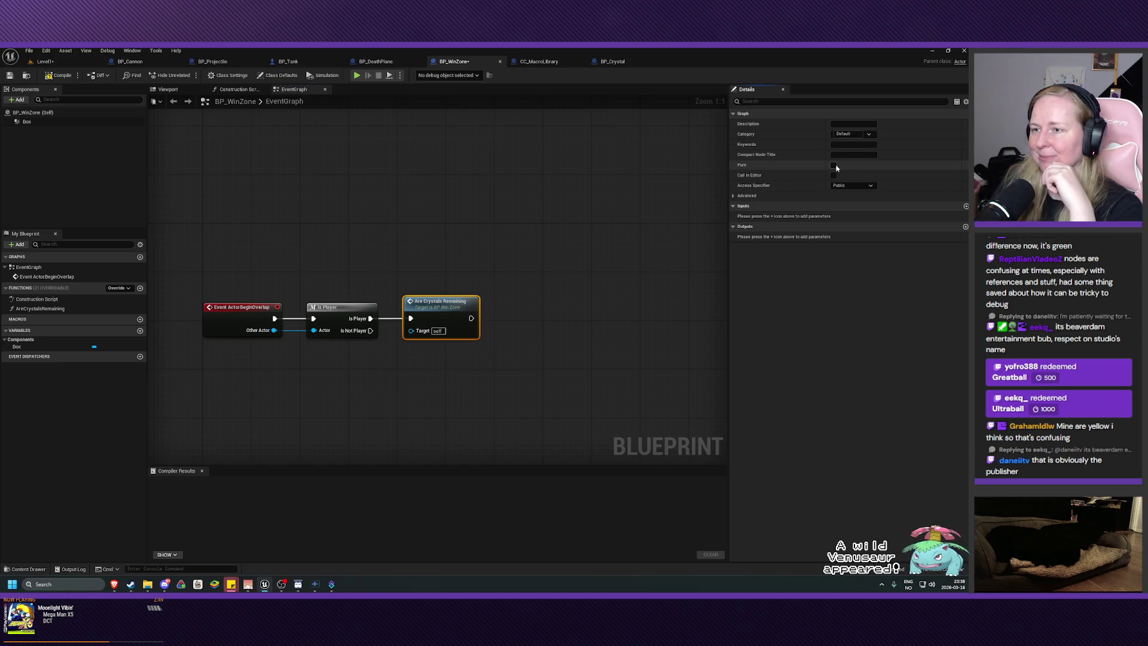
{"action": "left_click", "coordinate": [833, 165]}
{"action": "left_click_drag", "start_coordinate": [427, 303], "coordinate": [421, 314]}
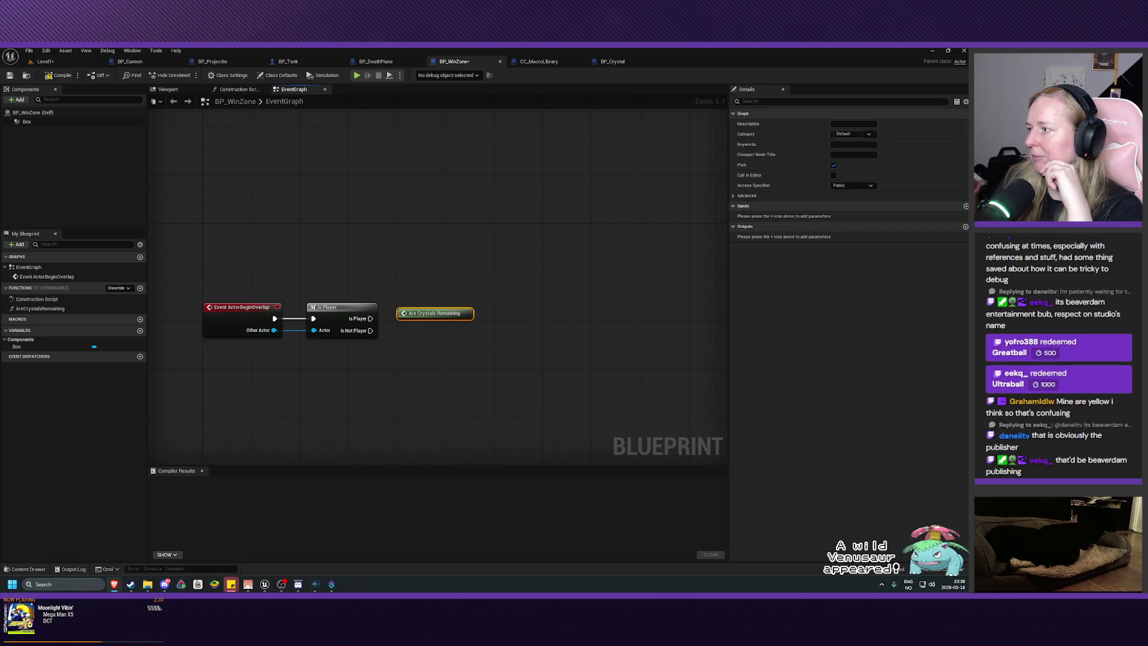
{"action": "double_click", "coordinate": [423, 311]}
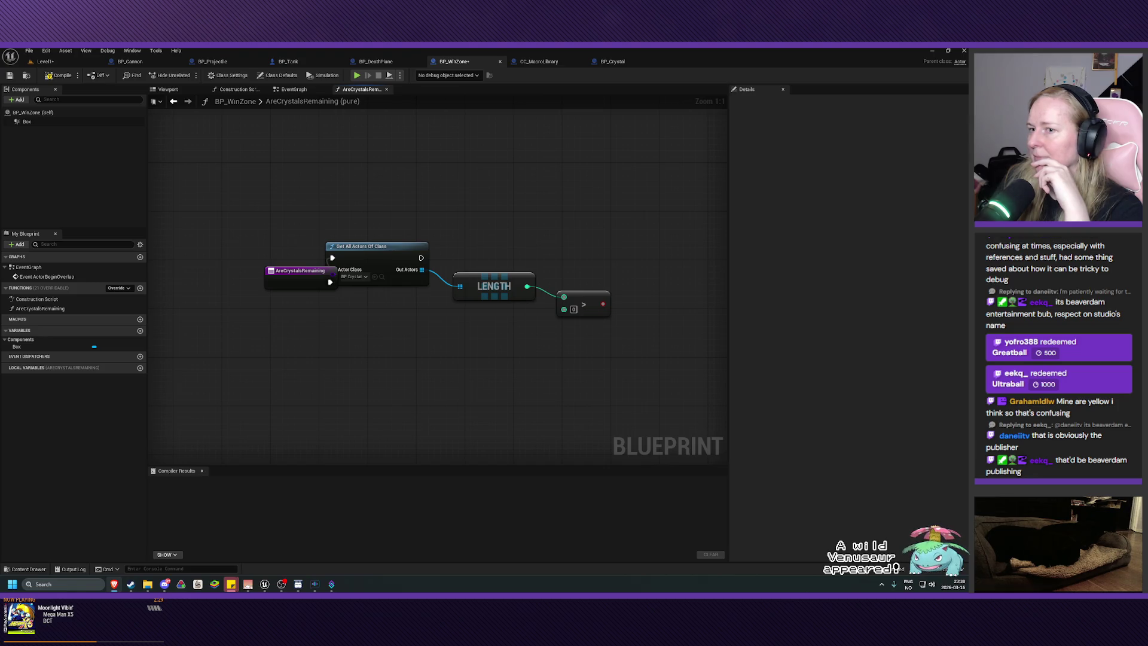
Position the AreCrystalsRemaining entry node just left of Get All Actors Of Class
{"action": "left_click_drag", "start_coordinate": [289, 281], "coordinate": [258, 268]}
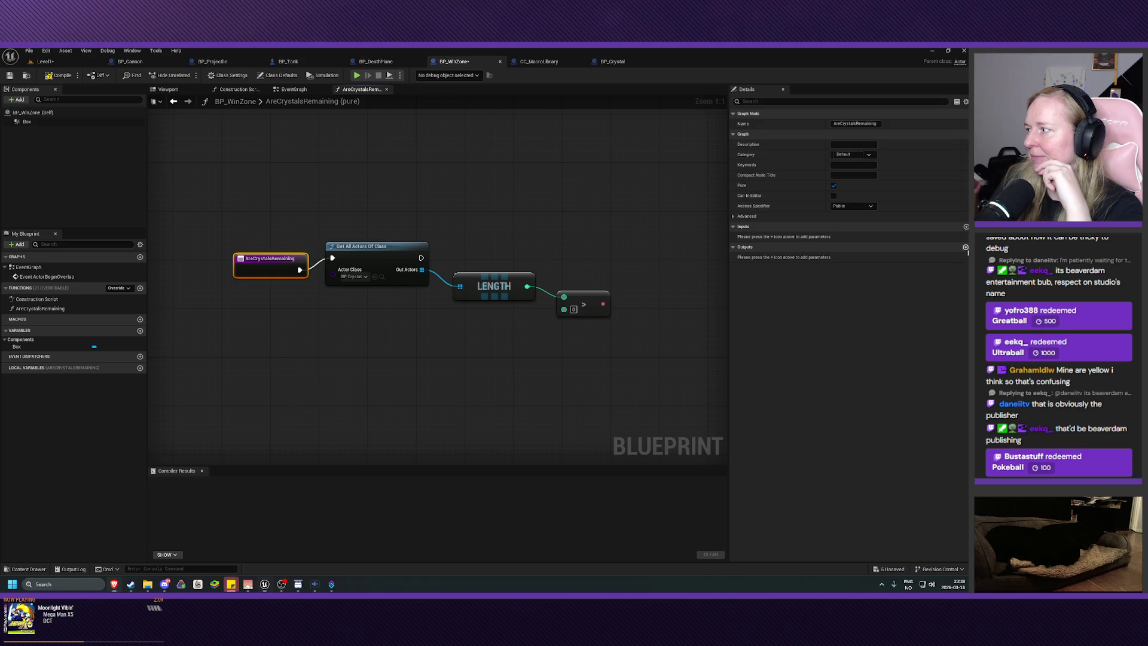
Add a Boolean output named 'Return Value' to the AreCrystalsRemaining function
{"action": "left_click", "coordinate": [965, 247]}
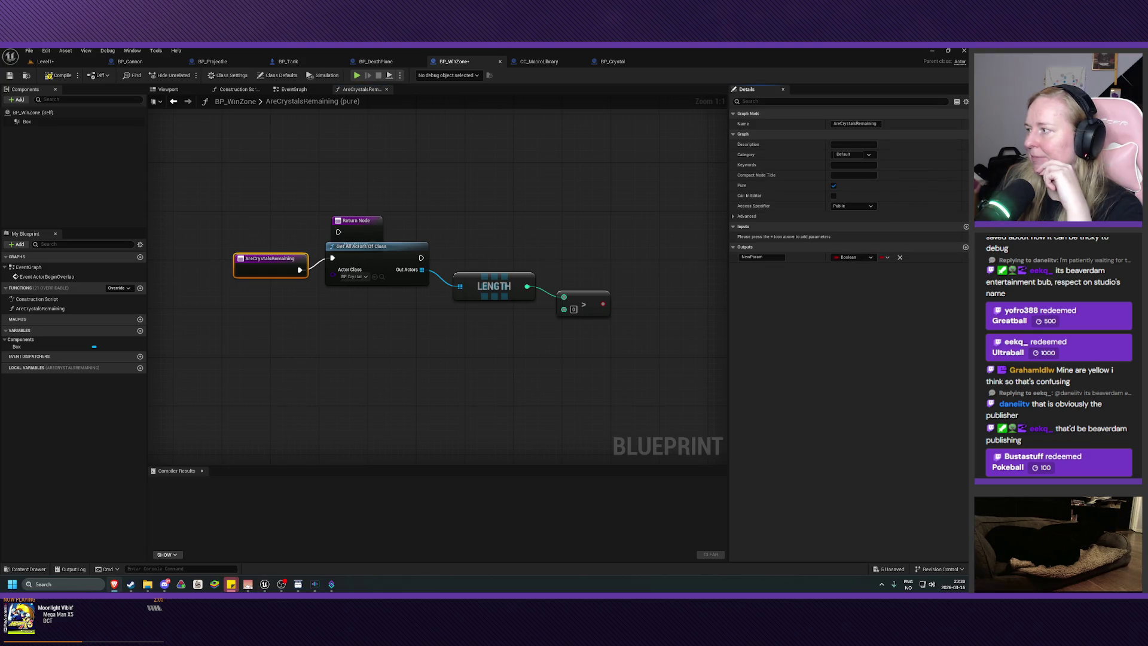
{"action": "left_click", "coordinate": [760, 257]}
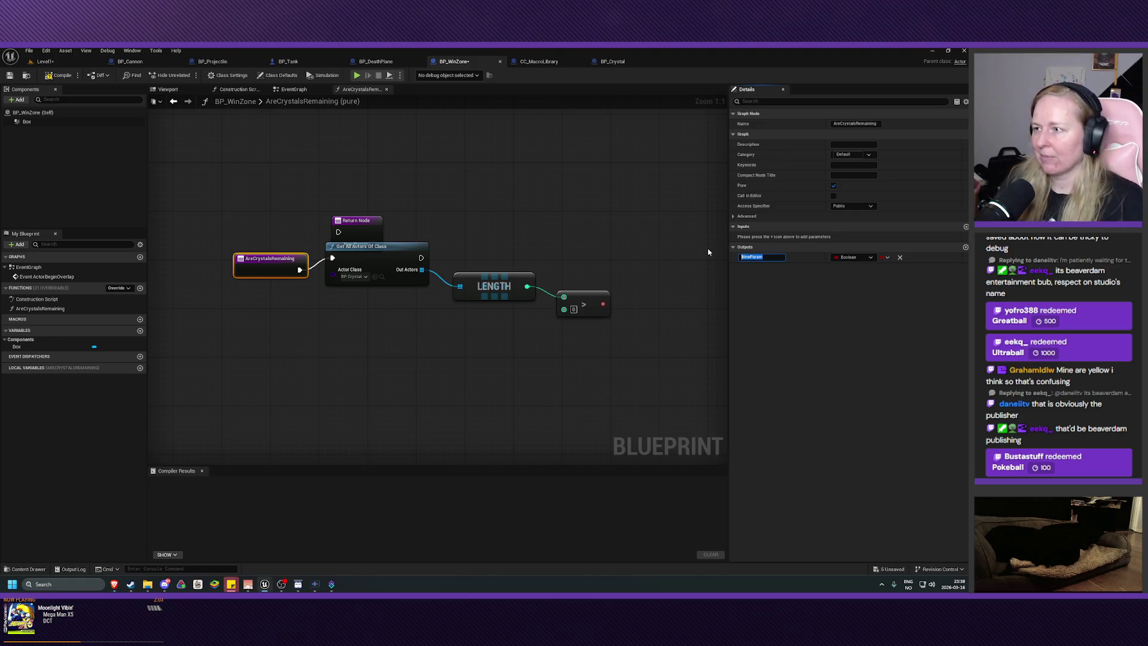
{"action": "key", "text": "BackSpace"}
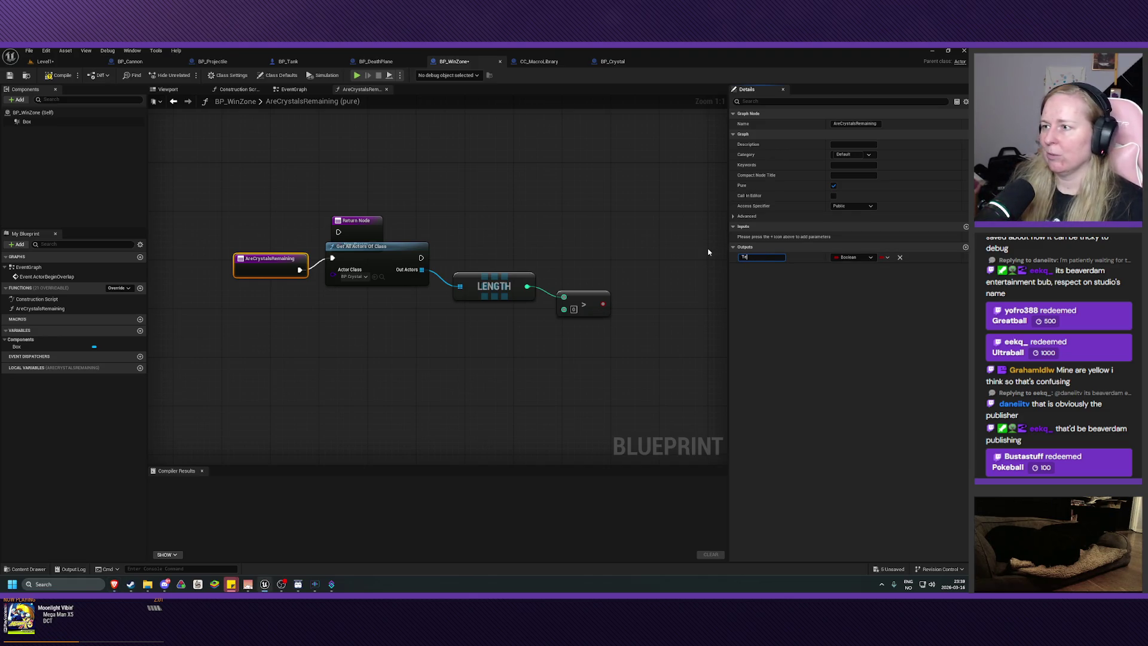
{"action": "type", "text": "Return Value"}
{"action": "key", "text": "Return"}
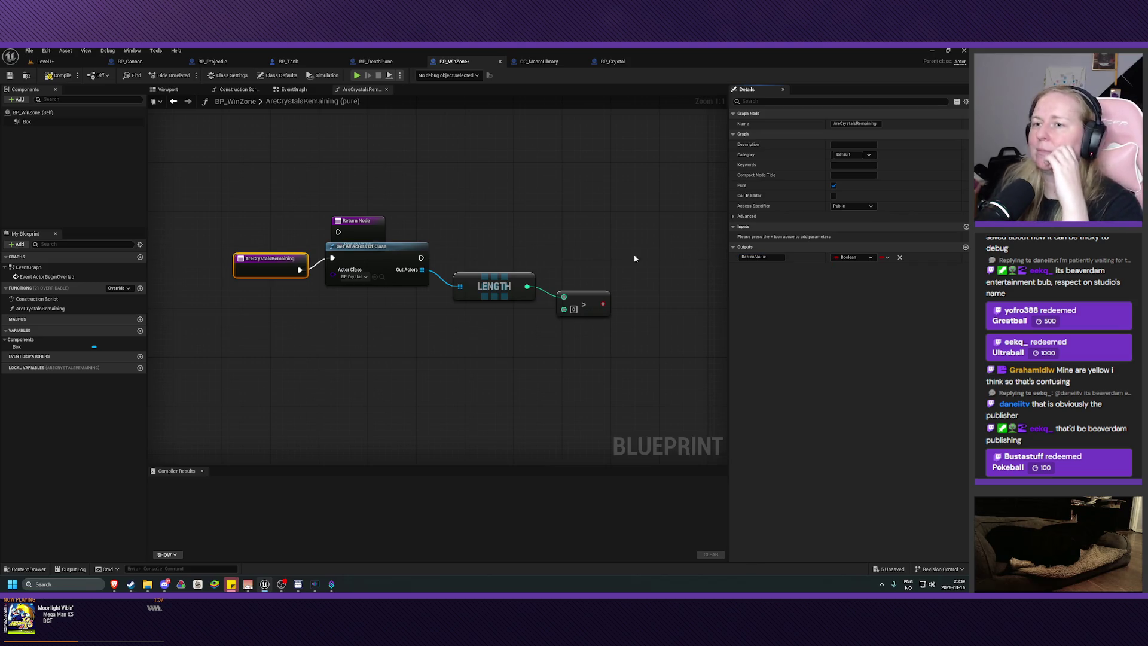
Place the Return Node right of the comparison and wire the result and execution into it
{"action": "mouse_move", "coordinate": [366, 222]}
{"action": "left_mouse_down"}
{"action": "mouse_move", "coordinate": [717, 299]}
{"action": "mouse_move", "coordinate": [611, 291]}
{"action": "left_mouse_up"}
{"action": "mouse_move", "coordinate": [540, 304]}
{"action": "left_mouse_down"}
{"action": "mouse_move", "coordinate": [595, 323]}
{"action": "mouse_move", "coordinate": [586, 312]}
{"action": "left_mouse_up"}
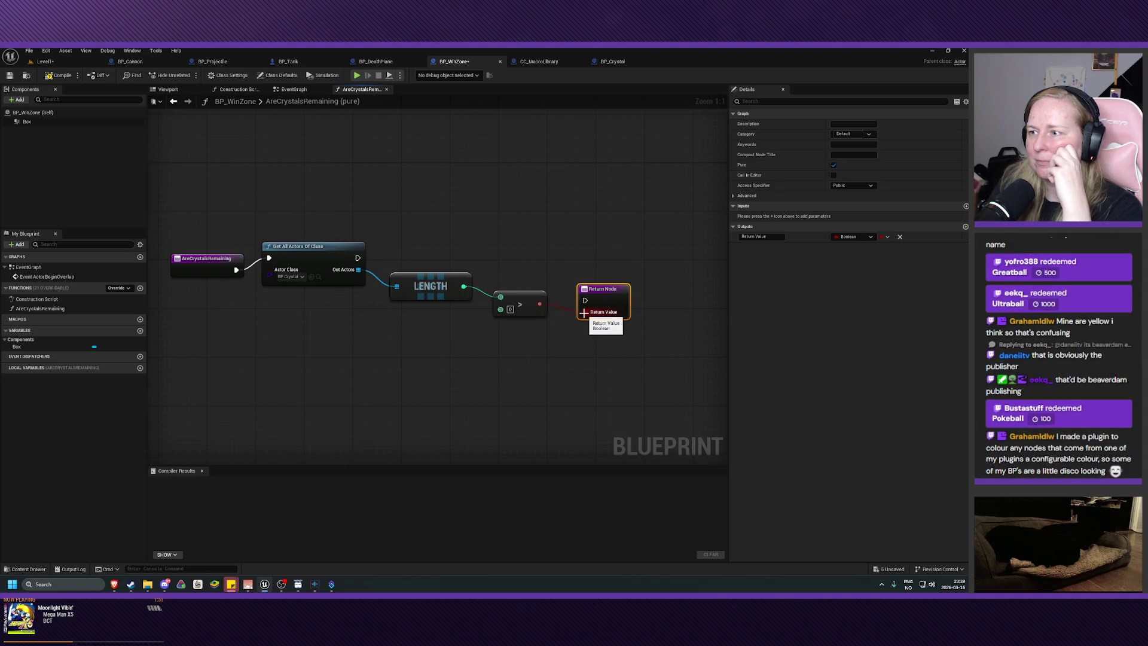
{"action": "mouse_move", "coordinate": [358, 258]}
{"action": "left_mouse_down"}
{"action": "mouse_move", "coordinate": [585, 301]}
{"action": "mouse_move", "coordinate": [589, 248]}
{"action": "left_mouse_up"}
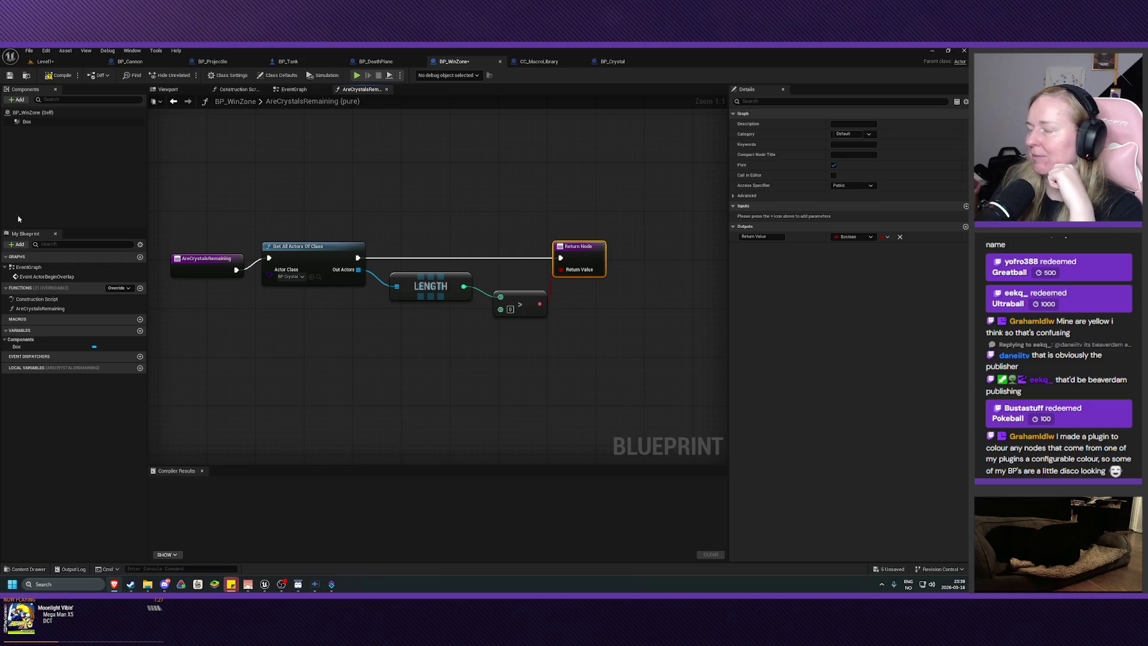
Back in the event graph, move the Are Crystals Remaining node below Is Player
{"action": "left_click", "coordinate": [291, 89]}
{"action": "left_click_drag", "start_coordinate": [392, 241], "coordinate": [423, 237]}
{"action": "left_click", "coordinate": [459, 316]}
{"action": "left_click_drag", "start_coordinate": [458, 315], "coordinate": [376, 363]}
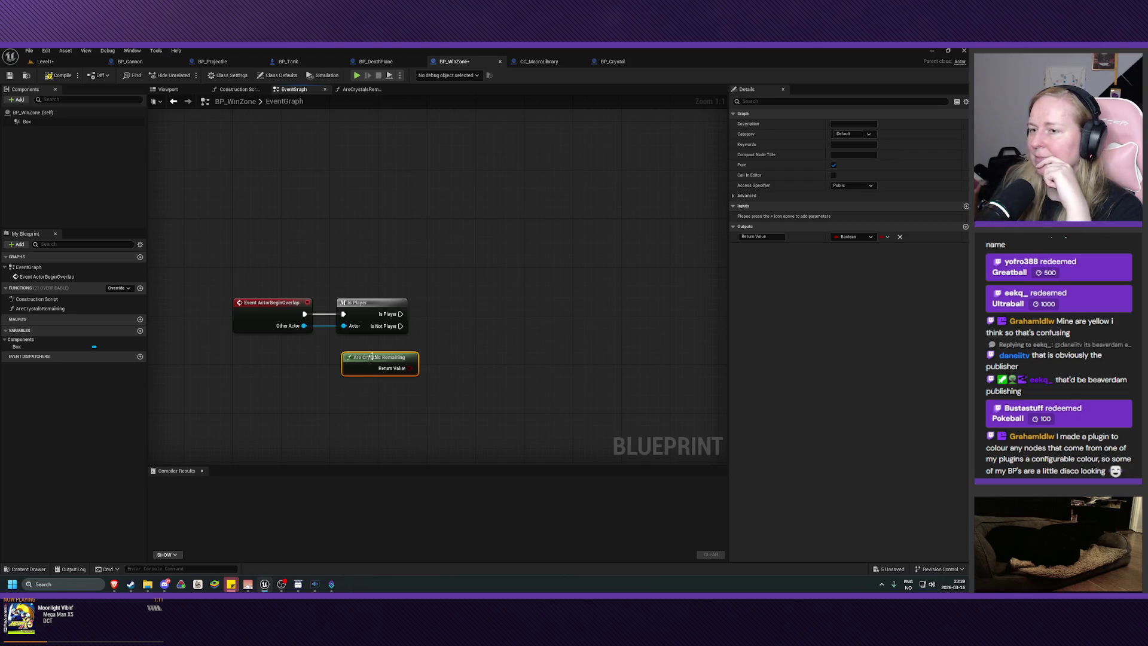
Add a Branch driven by Return Value and run it after Is Player's result
{"action": "mouse_move", "coordinate": [412, 368]}
{"action": "left_mouse_down"}
{"action": "mouse_move", "coordinate": [436, 352]}
{"action": "mouse_move", "coordinate": [448, 314]}
{"action": "left_mouse_up"}
{"action": "type", "text": "branch"}
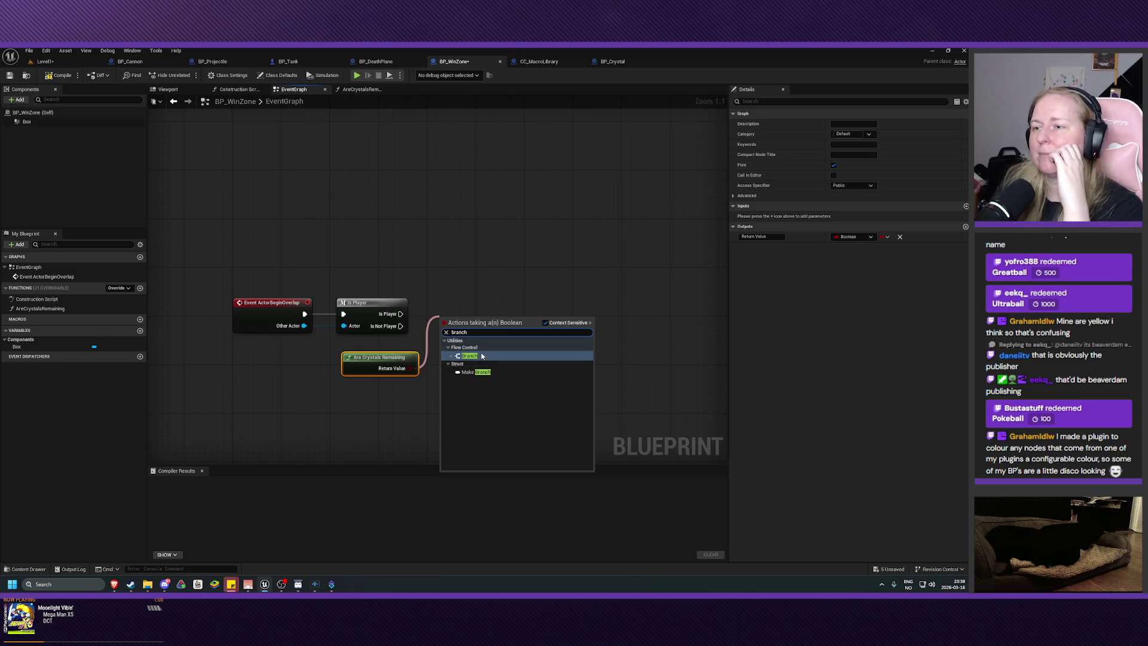
{"action": "left_click", "coordinate": [470, 356]}
{"action": "mouse_move", "coordinate": [401, 314]}
{"action": "left_mouse_down"}
{"action": "mouse_move", "coordinate": [435, 320]}
{"action": "mouse_move", "coordinate": [450, 307]}
{"action": "left_mouse_up"}
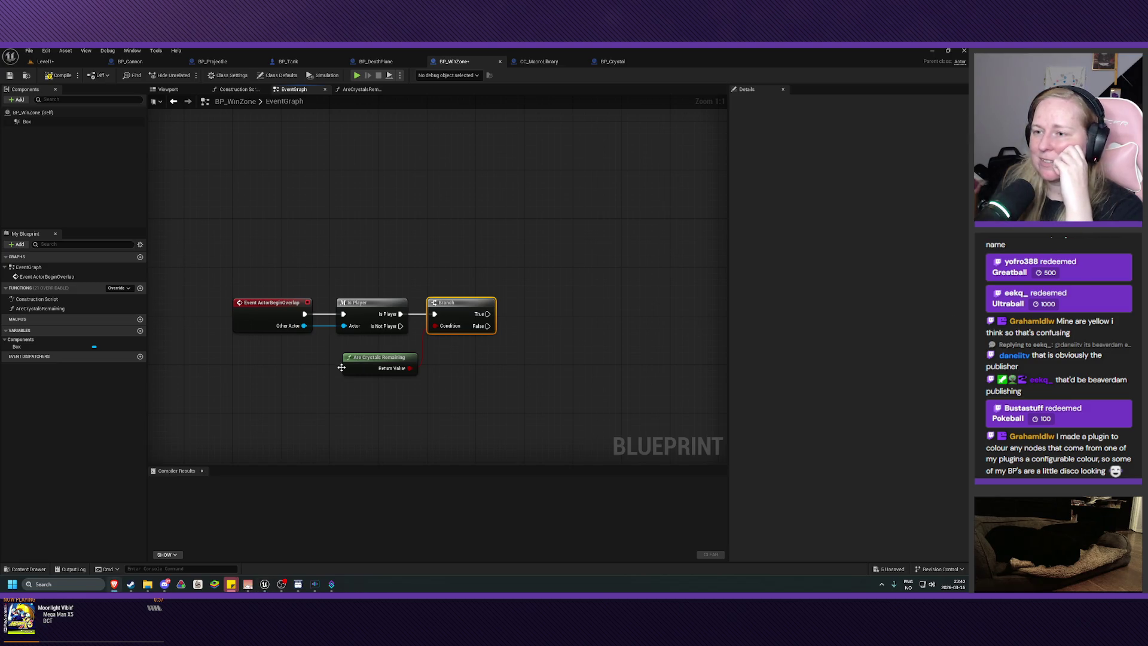
Nudge Are Crystals Remaining slightly left and pull a new connection off the Branch's True output
{"action": "left_click_drag", "start_coordinate": [362, 363], "coordinate": [355, 363]}
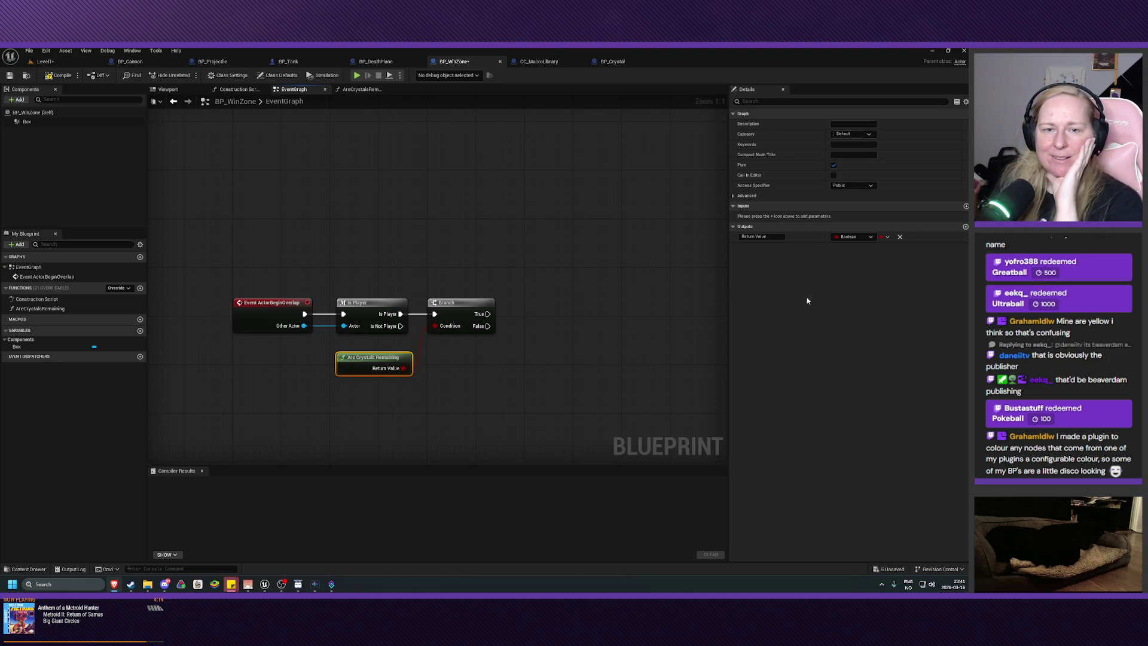
{"action": "mouse_move", "coordinate": [369, 205]}
{"action": "left_mouse_down"}
{"action": "mouse_move", "coordinate": [400, 215]}
{"action": "mouse_move", "coordinate": [387, 221]}
{"action": "left_mouse_up"}
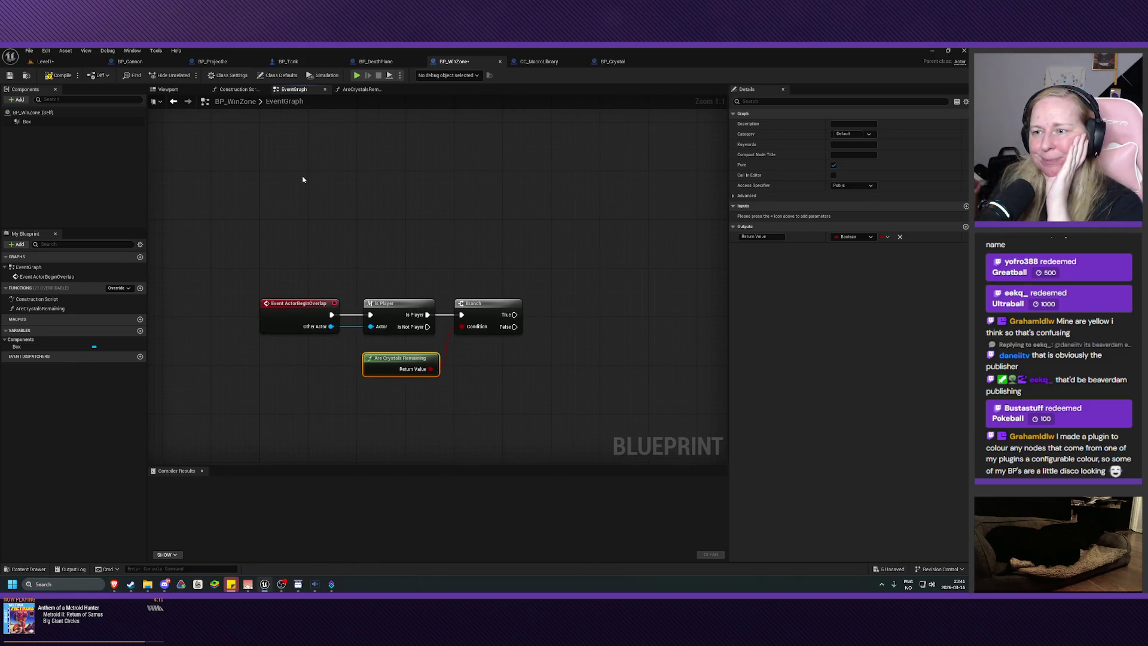
{"action": "mouse_move", "coordinate": [515, 315]}
{"action": "left_mouse_down"}
{"action": "mouse_move", "coordinate": [535, 323]}
{"action": "mouse_move", "coordinate": [554, 290]}
{"action": "left_mouse_up"}
Add a Print String on True reading 'Crystals are still remaining', then search Print String from False
{"action": "type", "text": "print"}
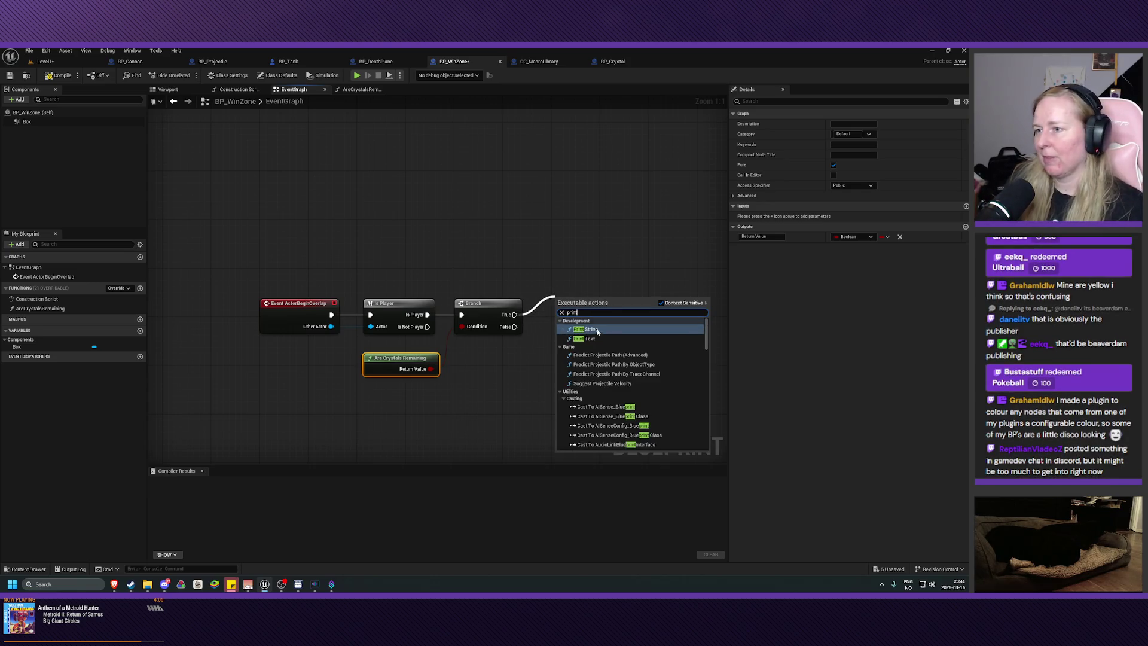
{"action": "left_click", "coordinate": [598, 329]}
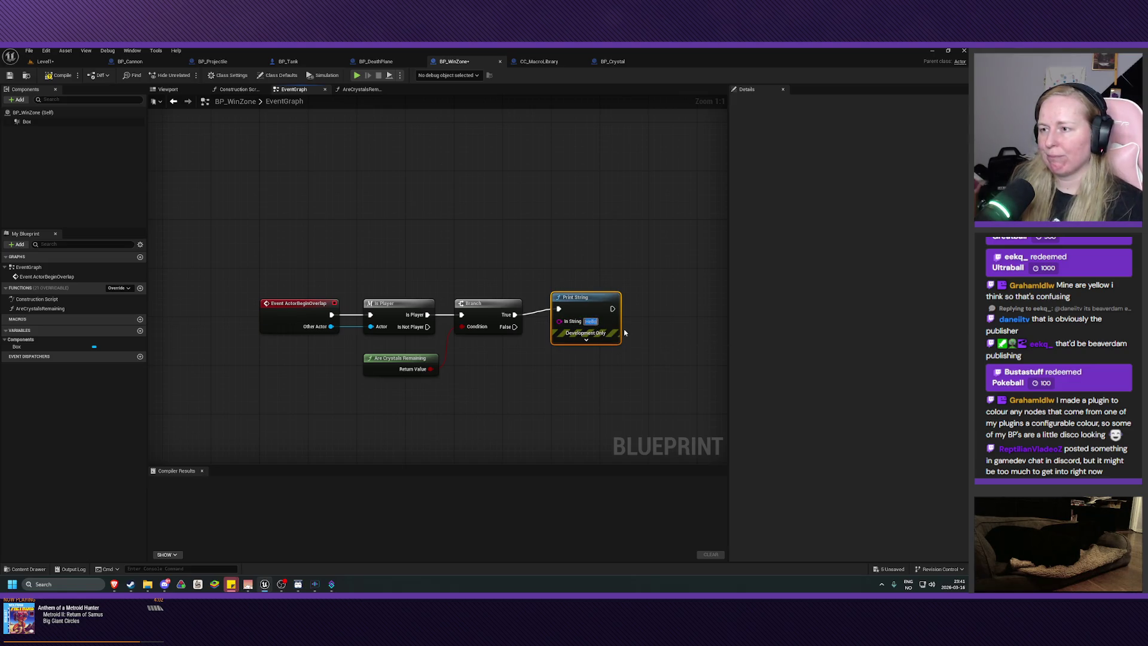
{"action": "type", "text": "Crystals are still remai"}
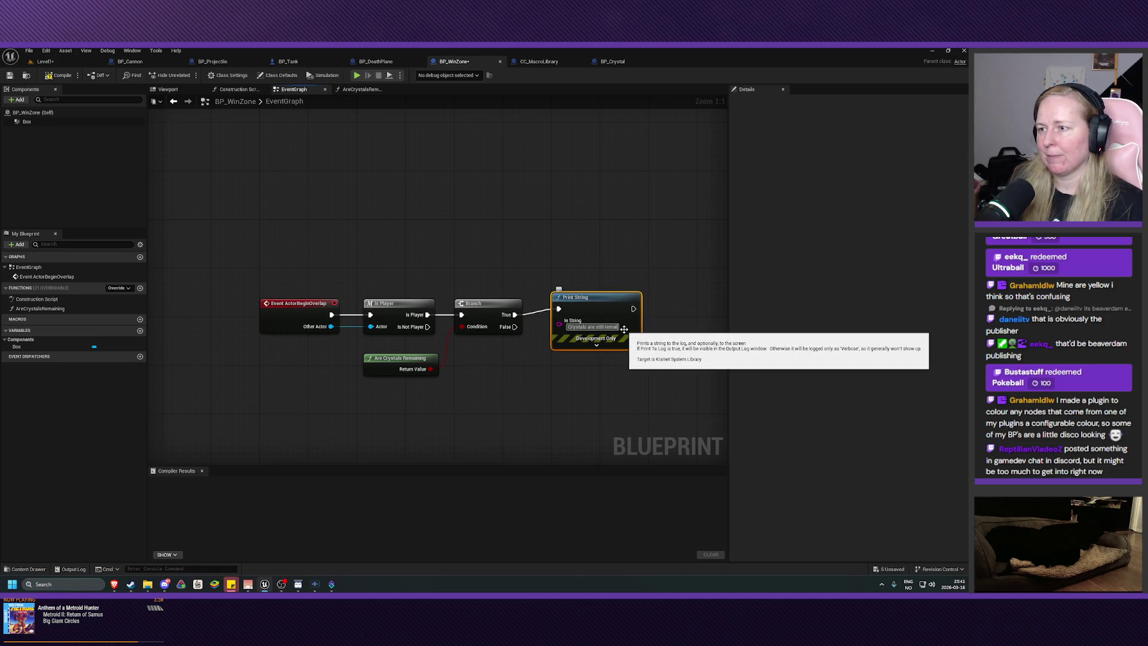
{"action": "type", "text": "ning"}
{"action": "key", "text": "Return"}
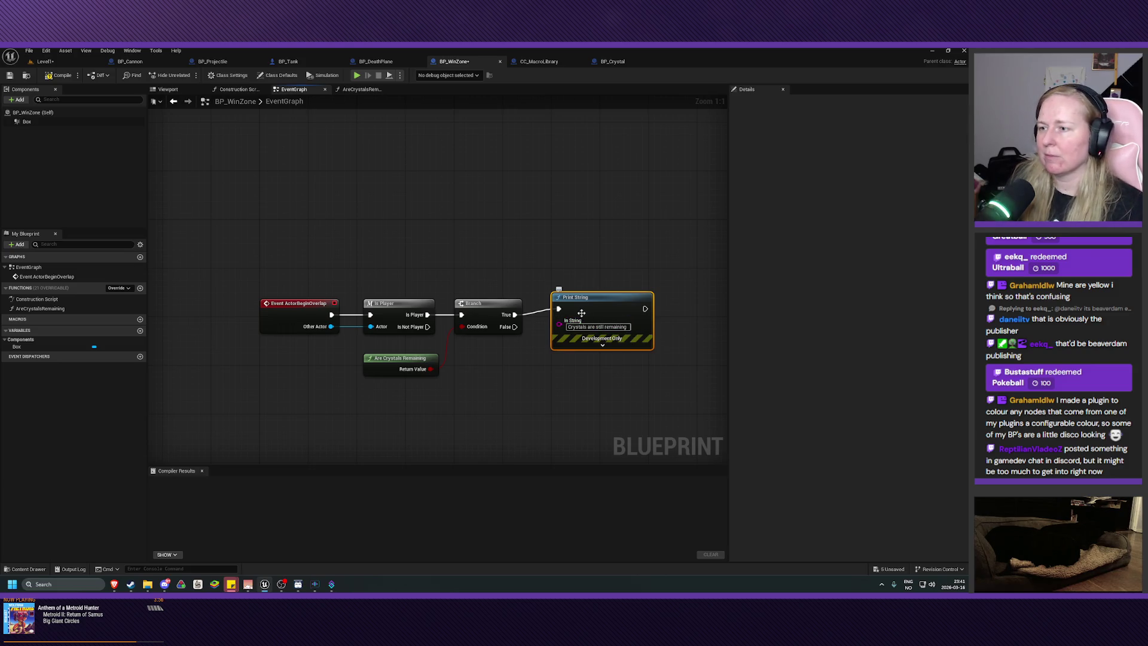
{"action": "left_click_drag", "start_coordinate": [597, 299], "coordinate": [597, 287]}
{"action": "left_click_drag", "start_coordinate": [519, 328], "coordinate": [552, 362]}
{"action": "type", "text": "print stri"}
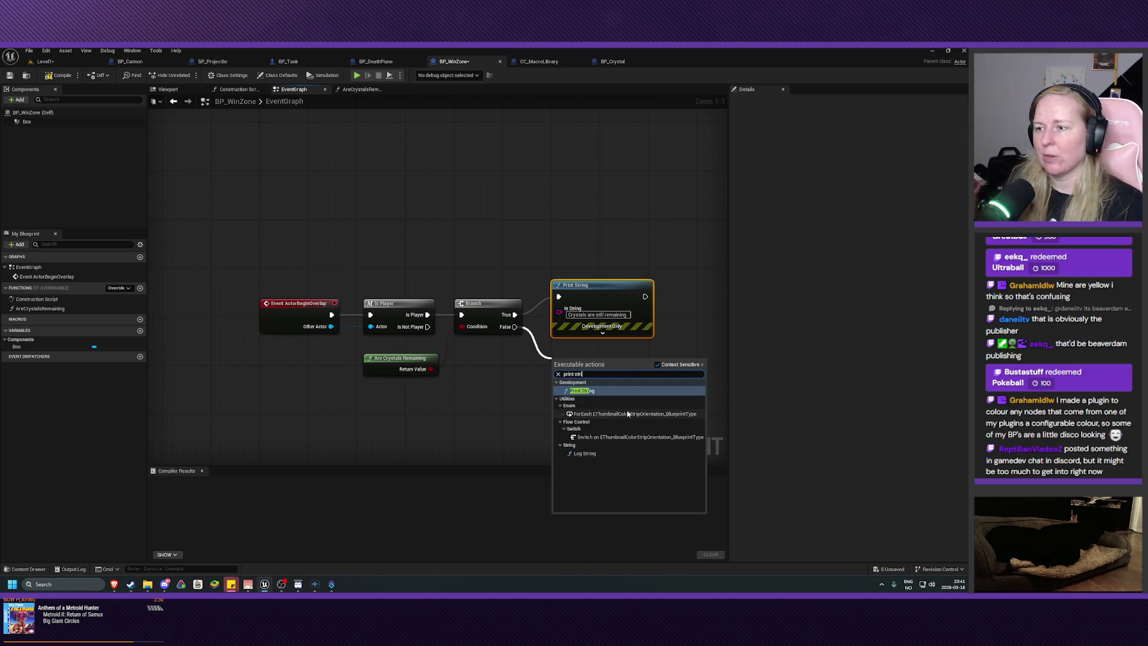
Add a Print String on False reading 'You collected all the crystals!' and return to Level1
{"action": "left_click", "coordinate": [602, 392]}
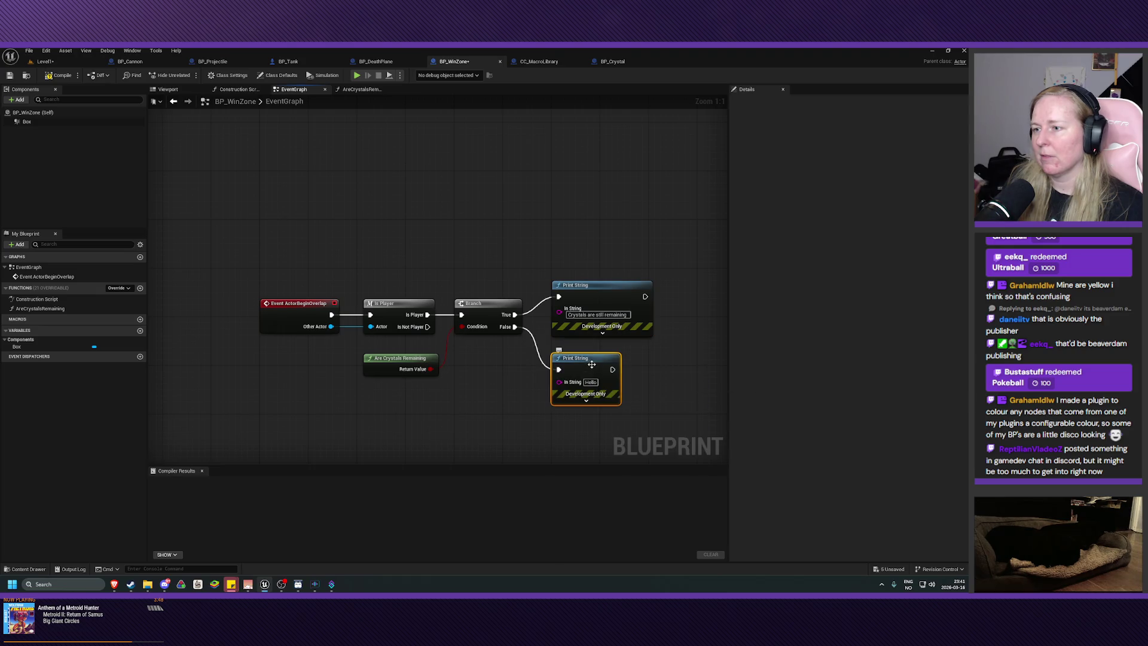
{"action": "left_click_drag", "start_coordinate": [589, 359], "coordinate": [590, 353]}
{"action": "left_click", "coordinate": [595, 377]}
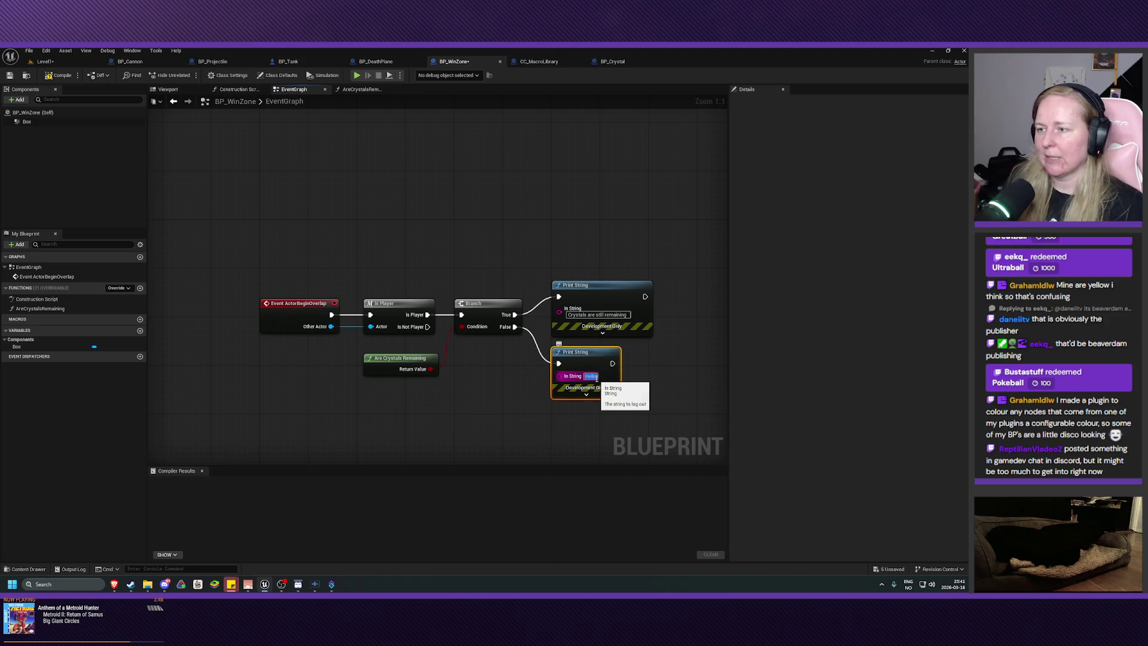
{"action": "type", "text": "You collected all the crystals!"}
{"action": "left_click_drag", "start_coordinate": [604, 360], "coordinate": [604, 360]}
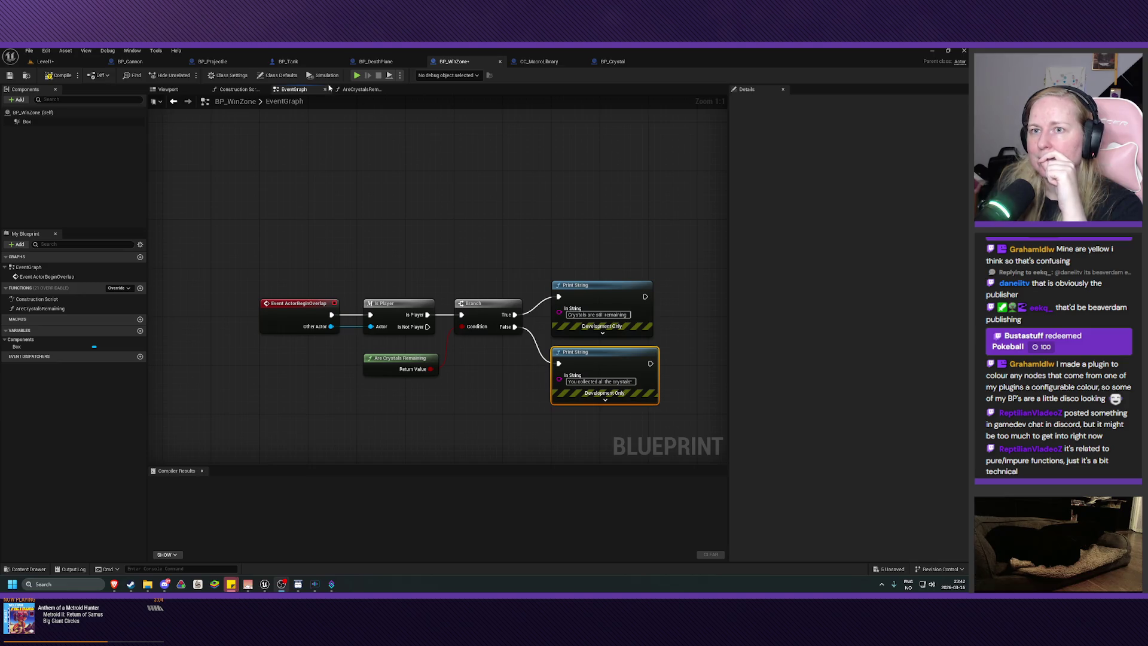
{"action": "left_click", "coordinate": [76, 63]}
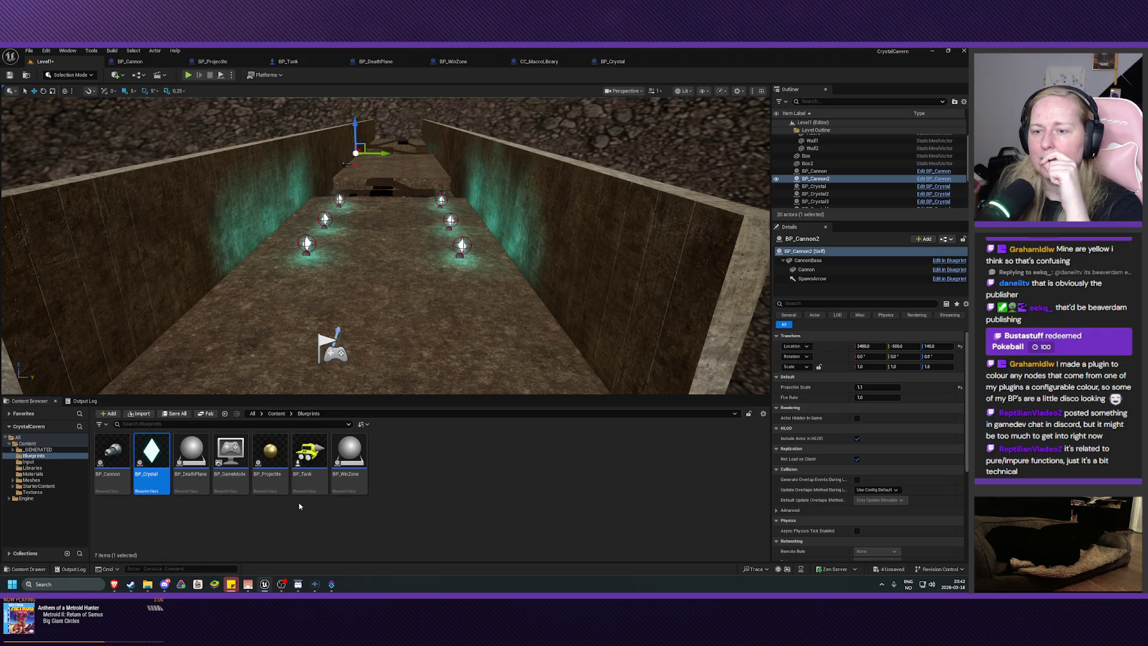
Drop a BP_WinZone into the crystal corridor and launch a Play session
{"action": "left_click", "coordinate": [350, 458]}
{"action": "left_click_drag", "start_coordinate": [388, 200], "coordinate": [383, 203]}
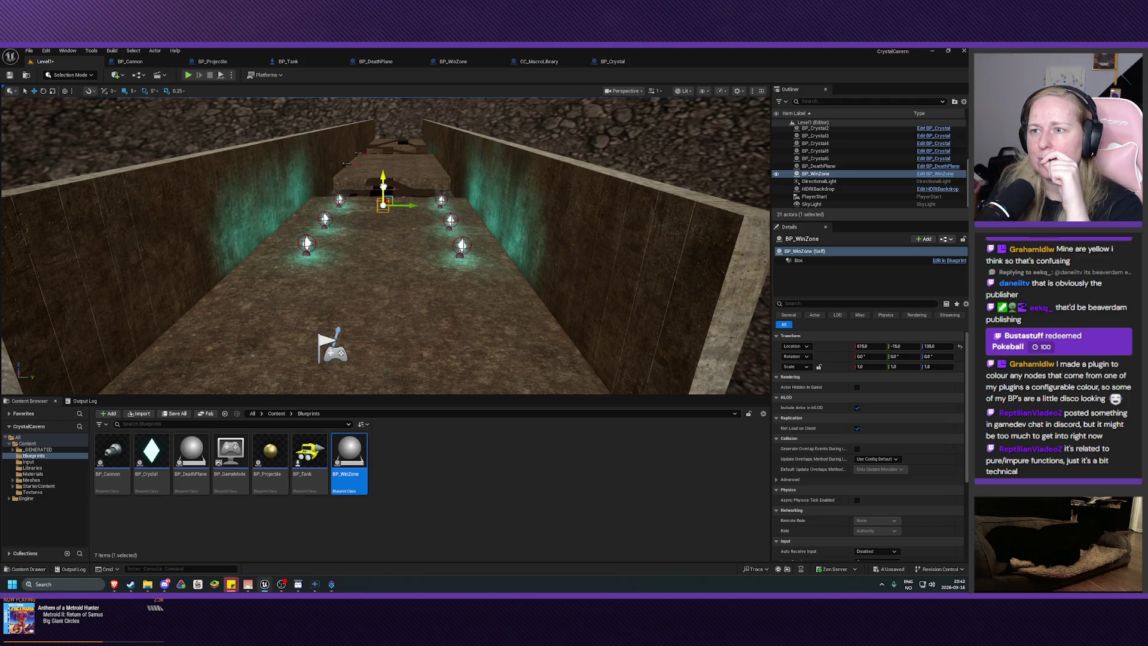
{"action": "key", "text": "alt+p"}
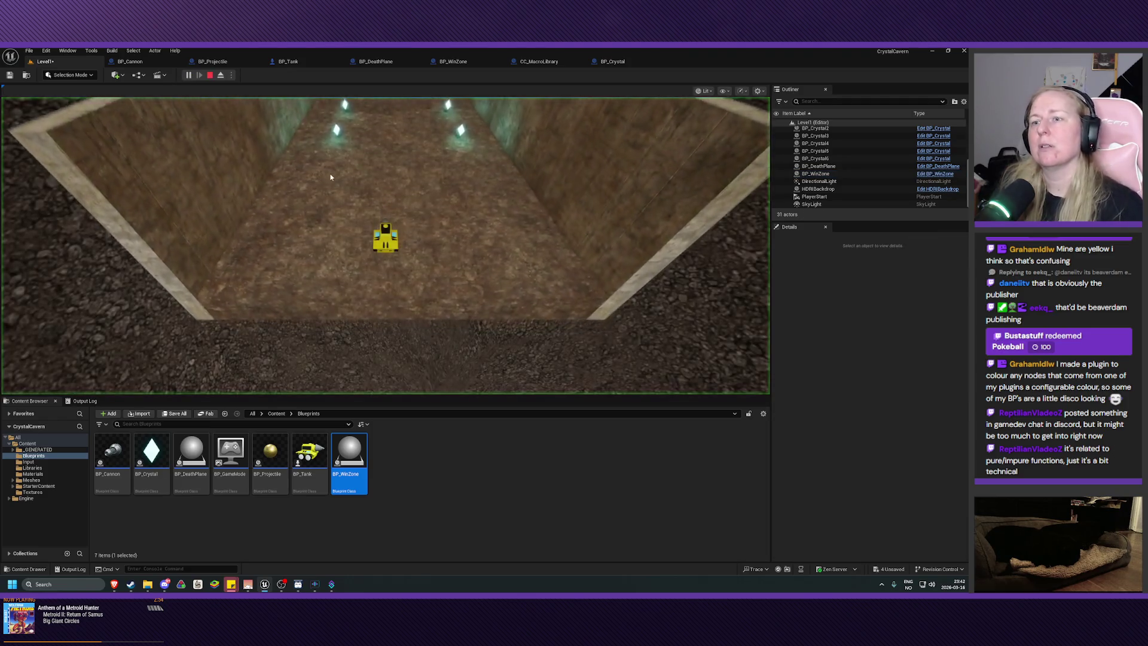
{"action": "left_click", "coordinate": [330, 177]}
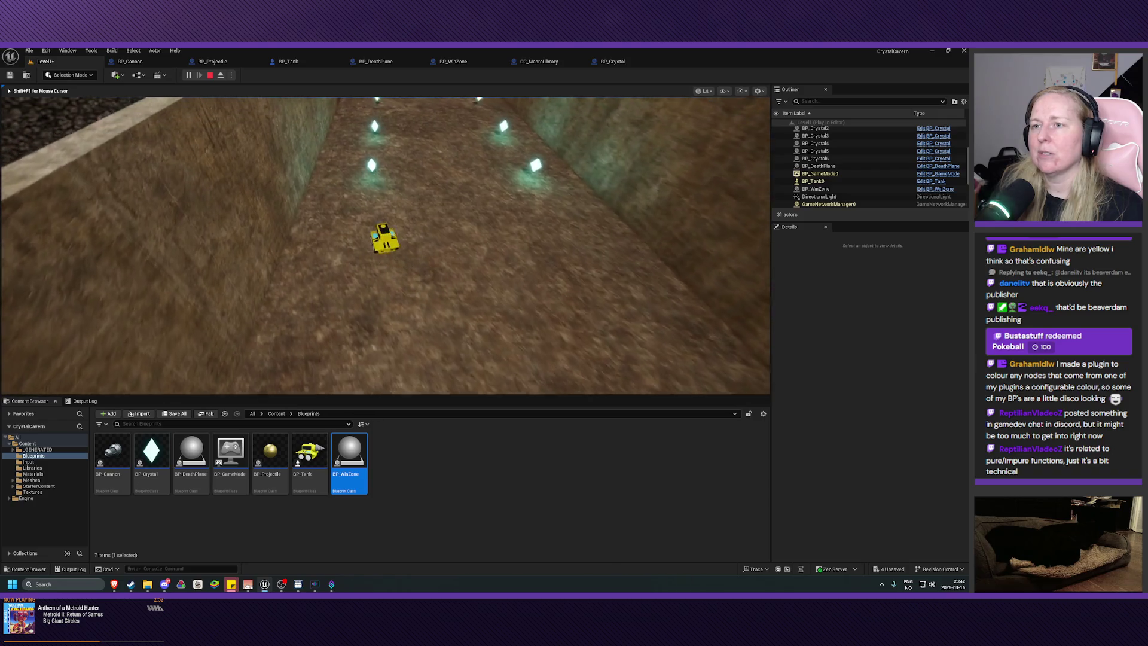
Drive the tank with W, S and D to collect crystals, then stop playing
{"action": "key", "text": "w"}
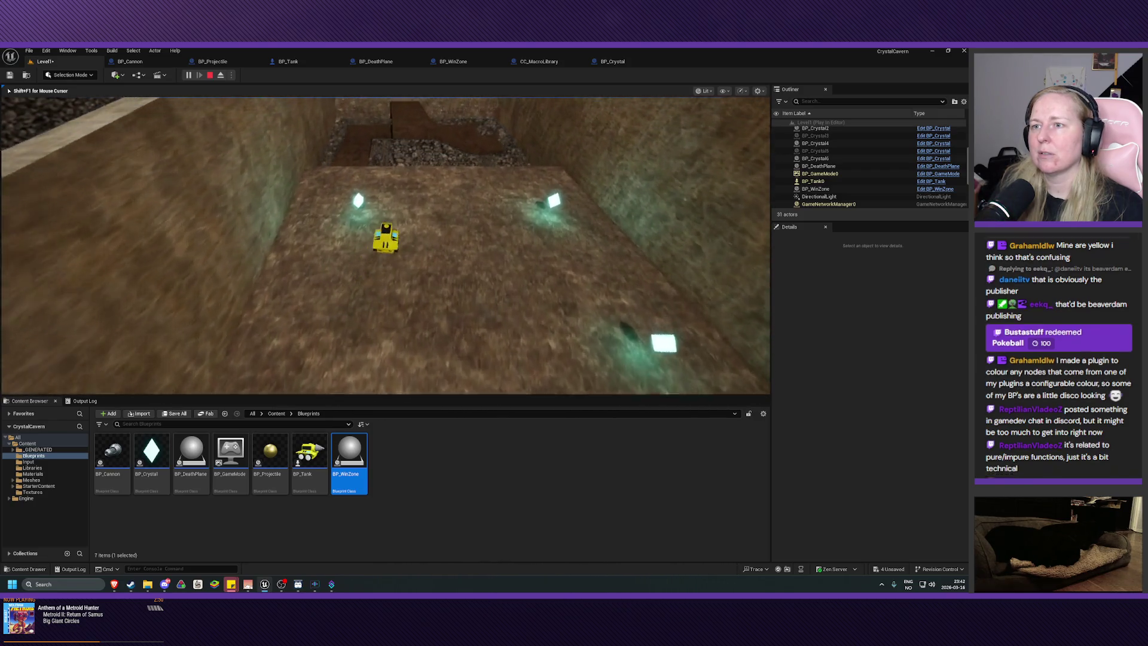
{"action": "key", "text": "w"}
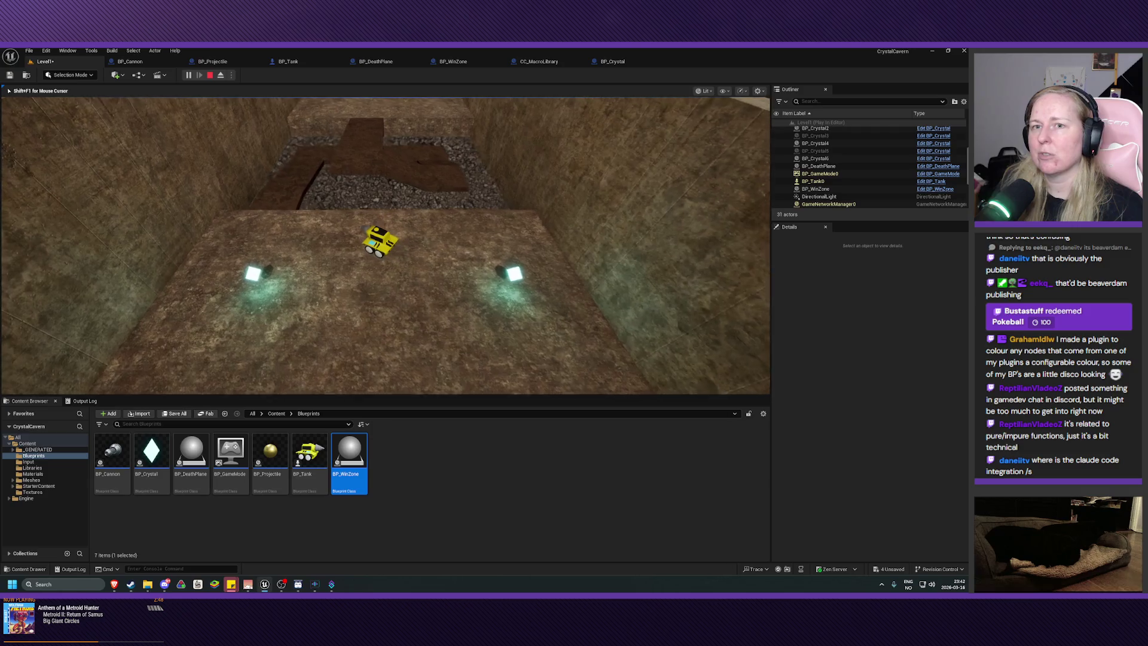
{"action": "key", "text": "w"}
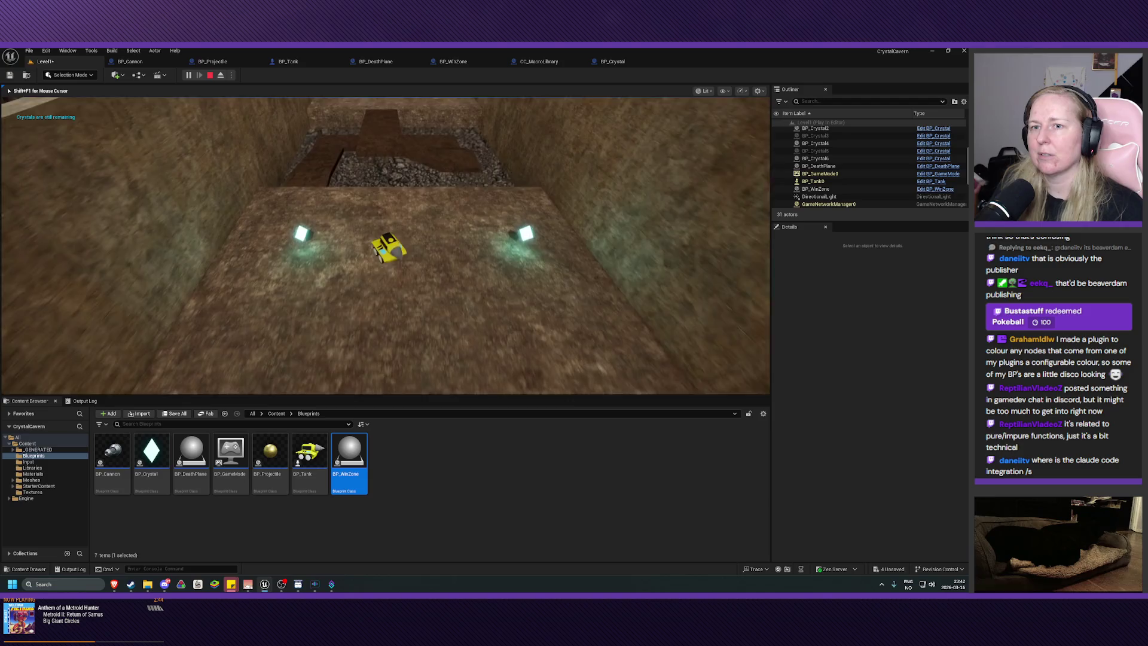
{"action": "key", "text": "s"}
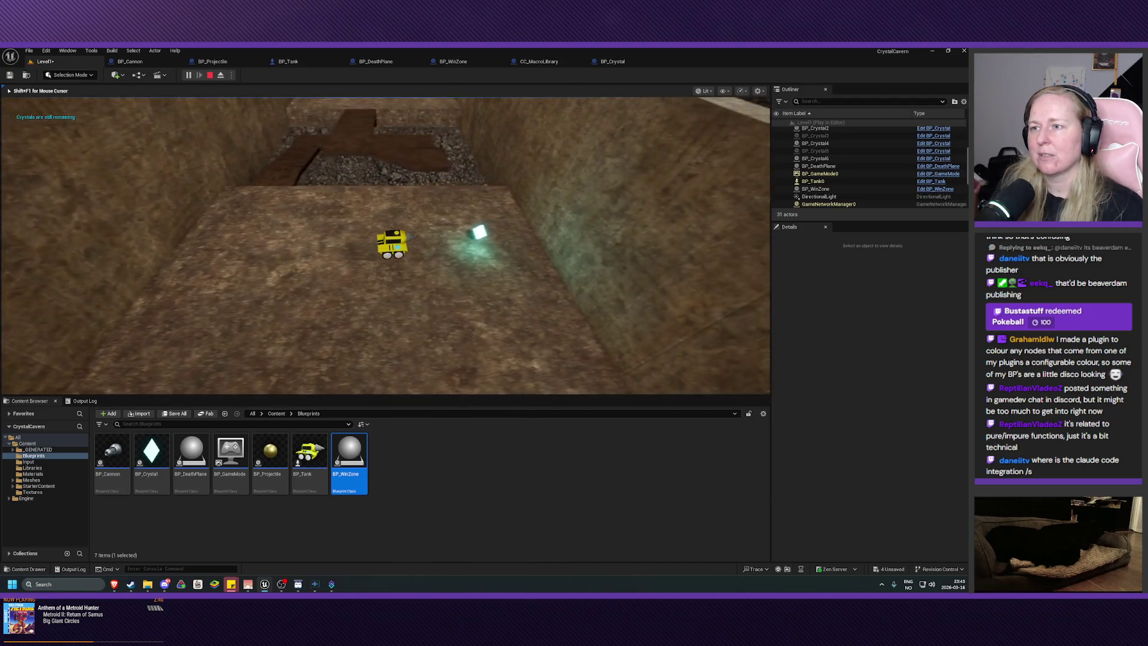
{"action": "key", "text": "w"}
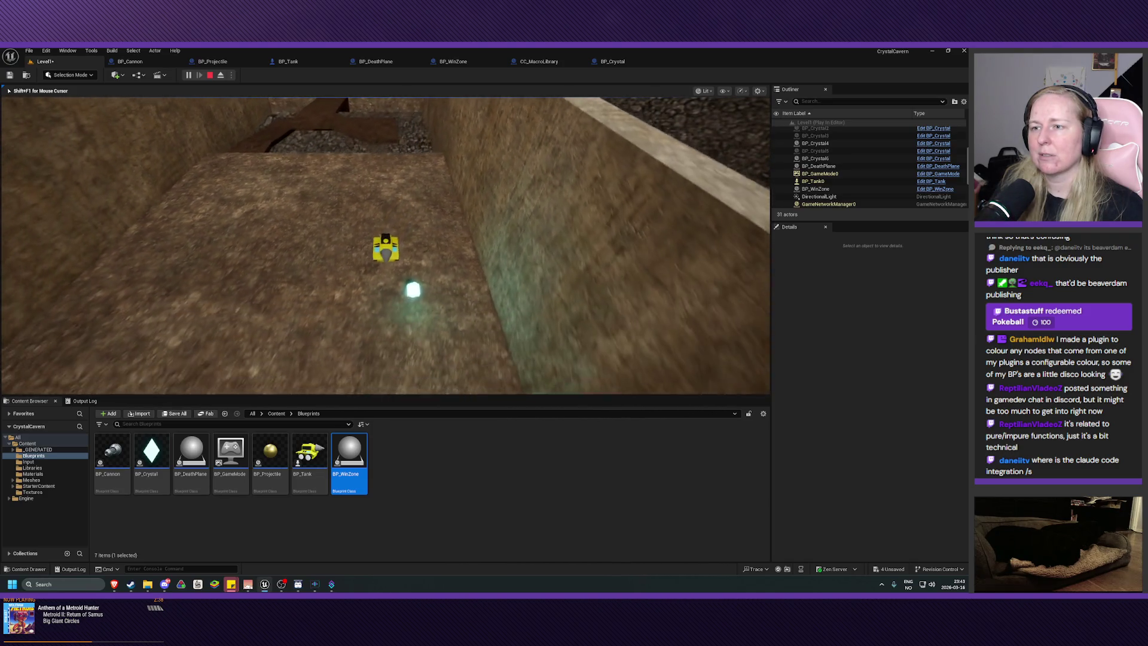
{"action": "key", "text": "w"}
{"action": "key", "text": "d"}
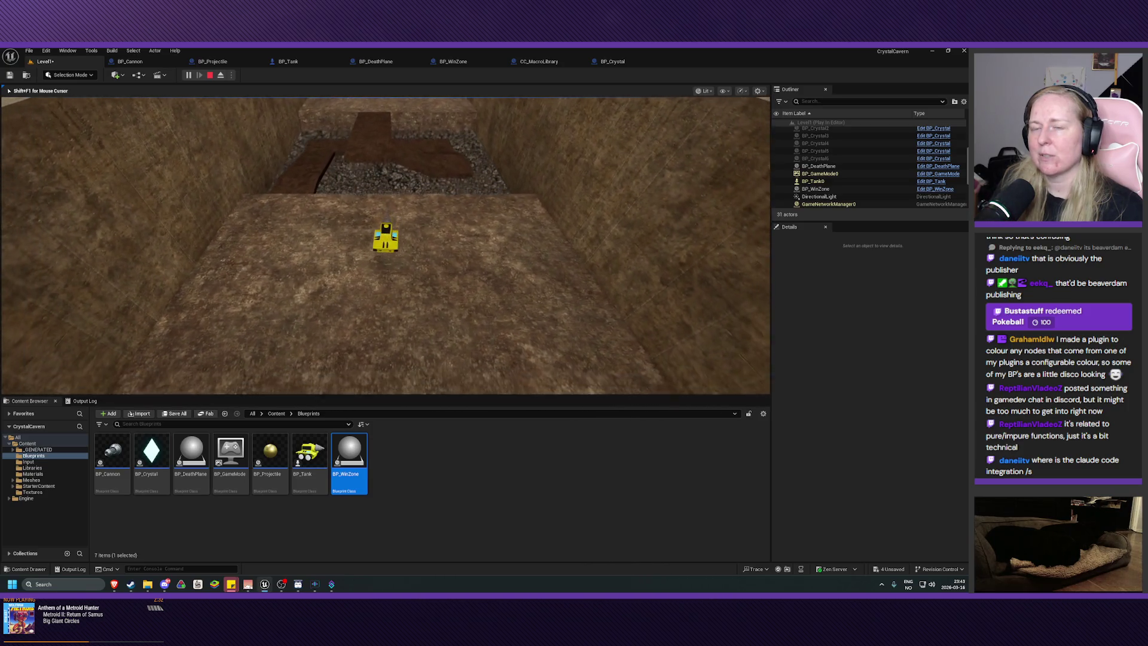
{"action": "key", "text": "Escape"}
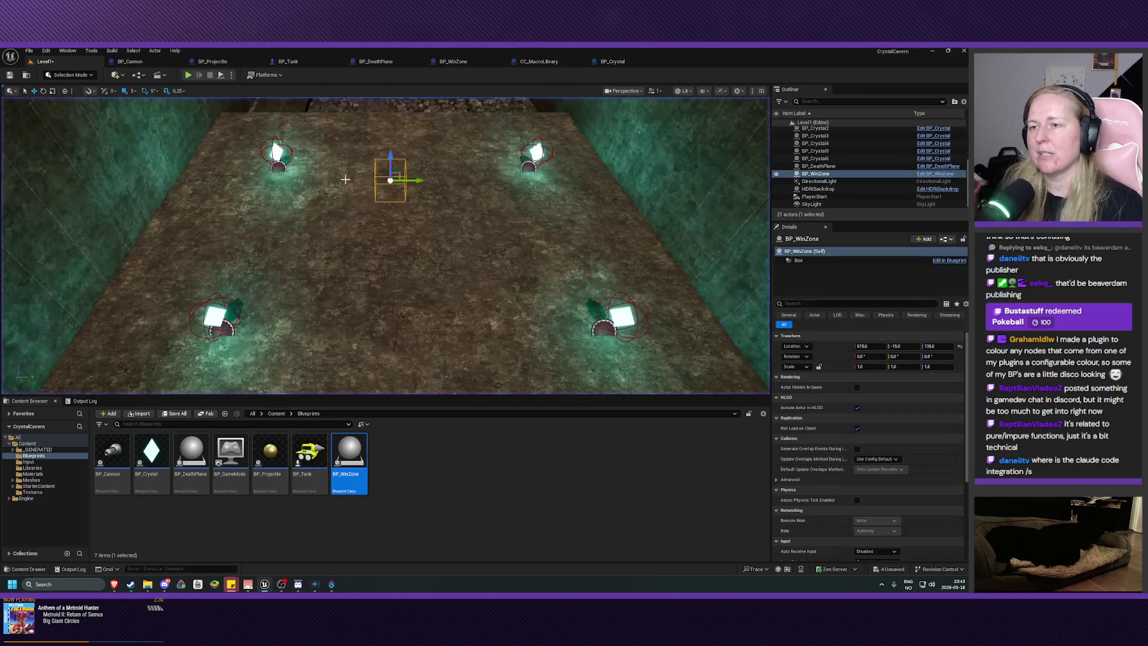
Pull the editor camera back, then open BP_Tank and view the tank model in its Viewport
{"action": "key", "text": "s"}
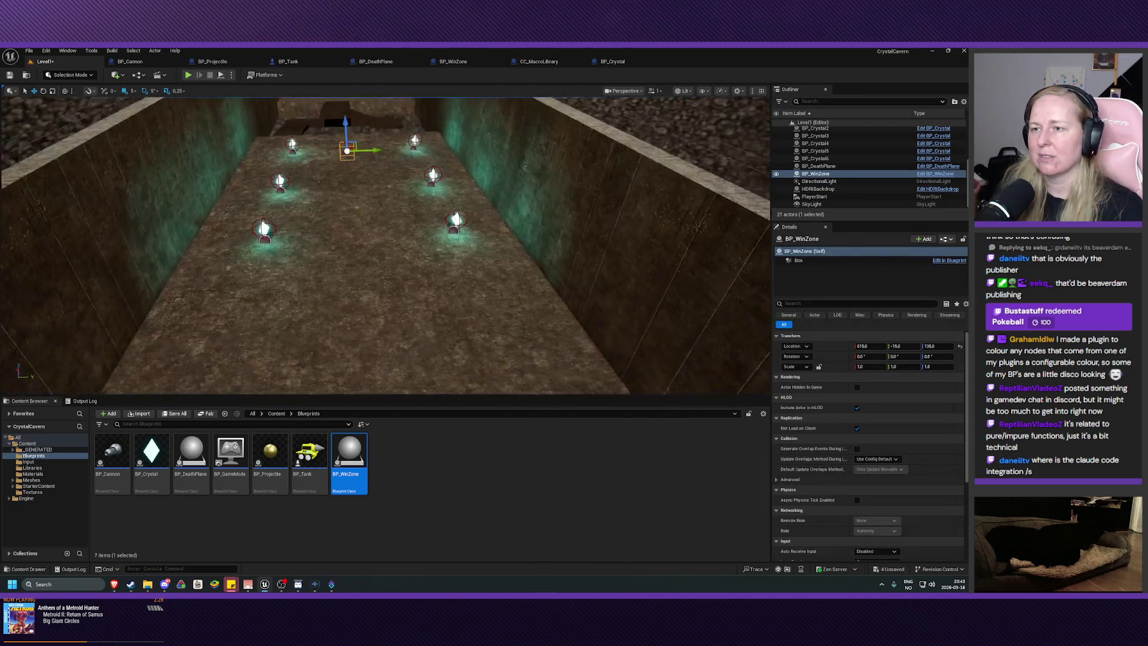
{"action": "key", "text": "s"}
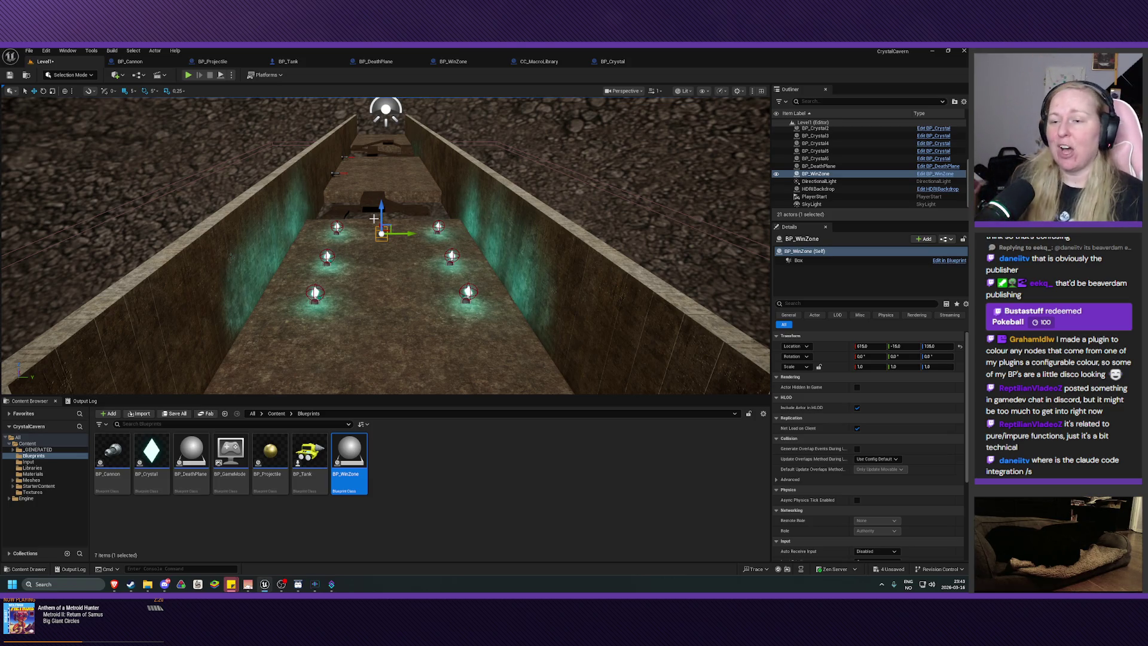
{"action": "double_click", "coordinate": [309, 454]}
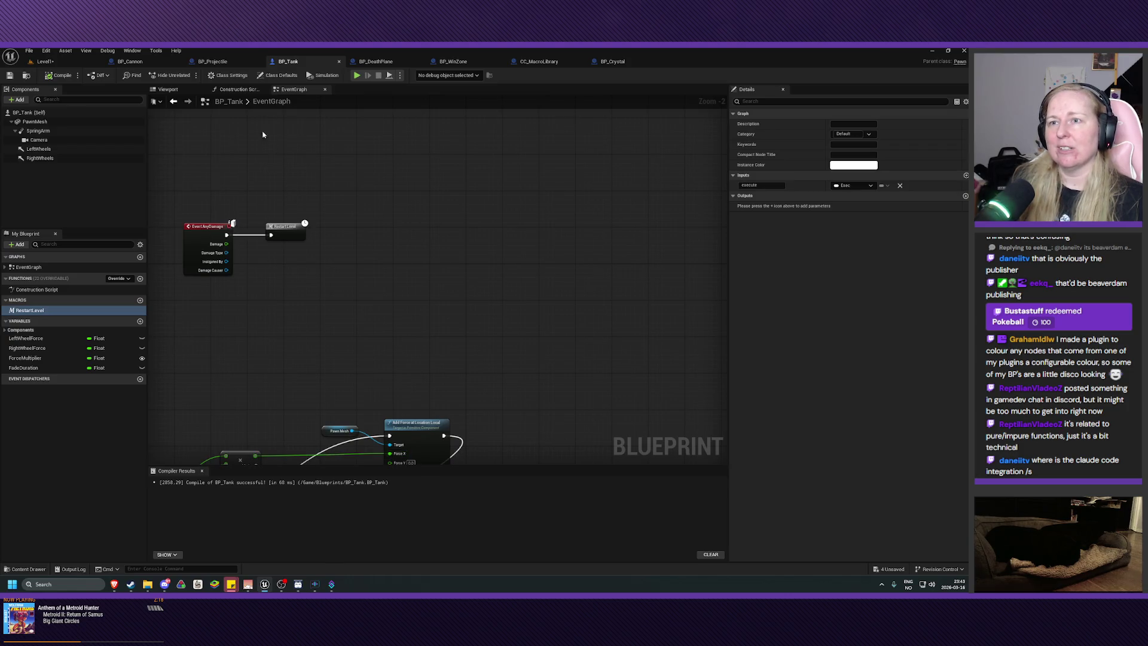
{"action": "left_click", "coordinate": [168, 89]}
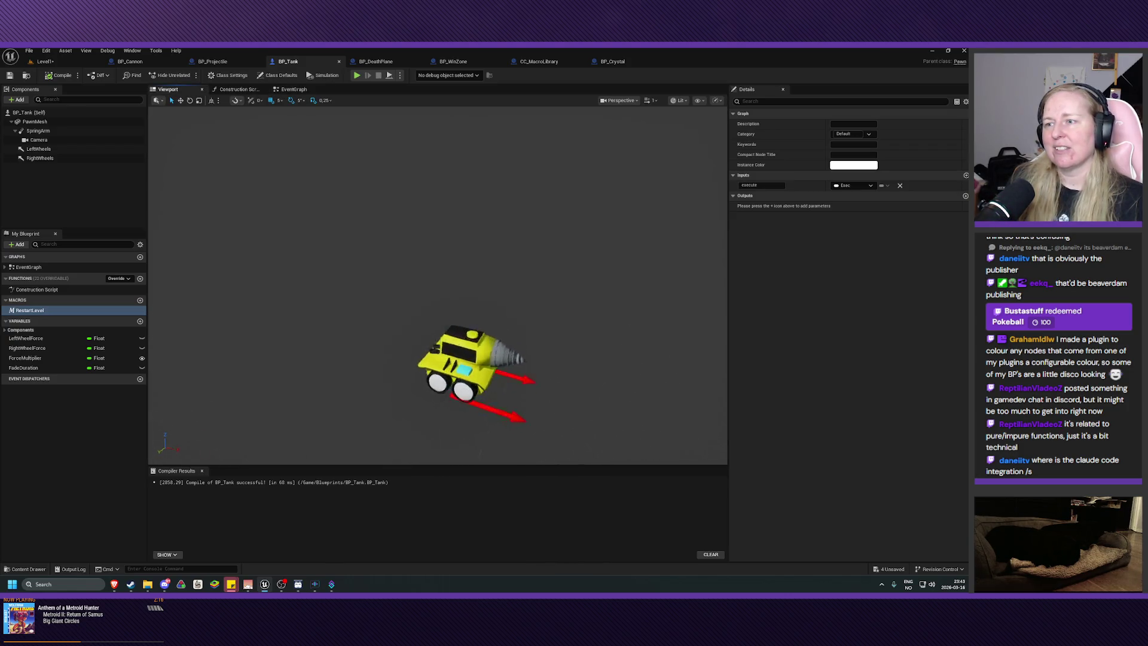